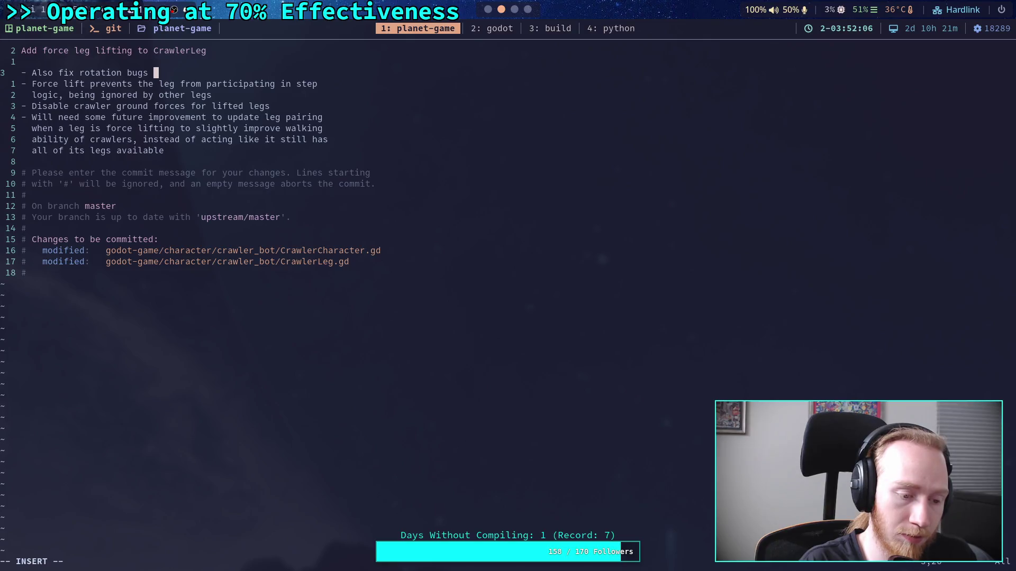
- Extend the rotation-fix note: caused by recent changes to the local-space step target position
type("aused by recent ")
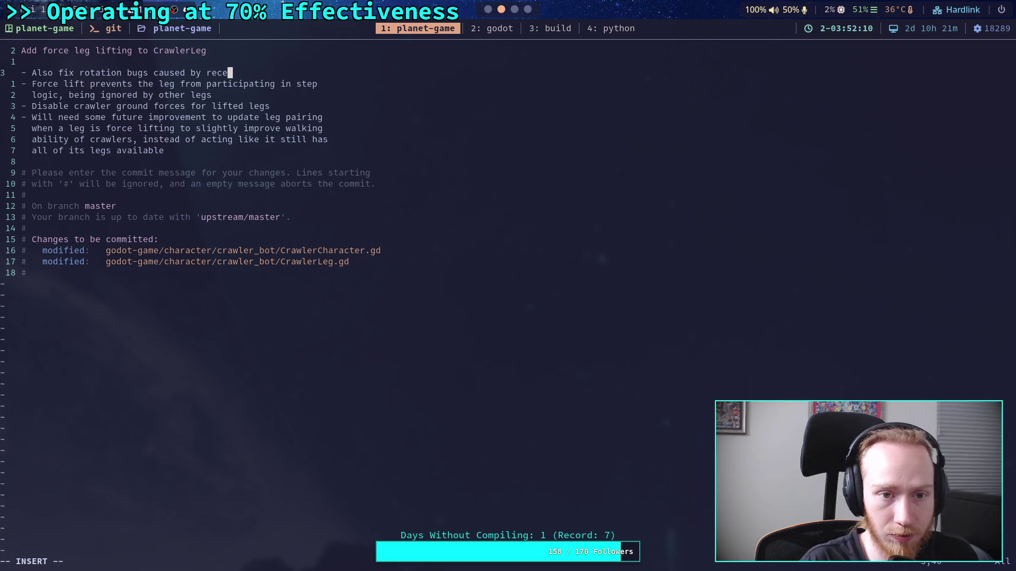
type("changes to local")
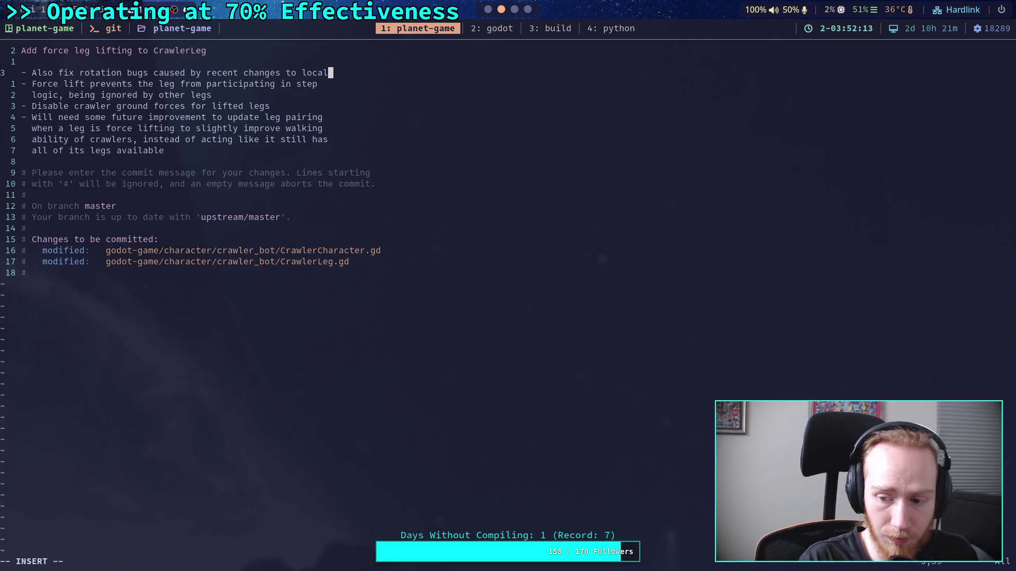
key("Return")
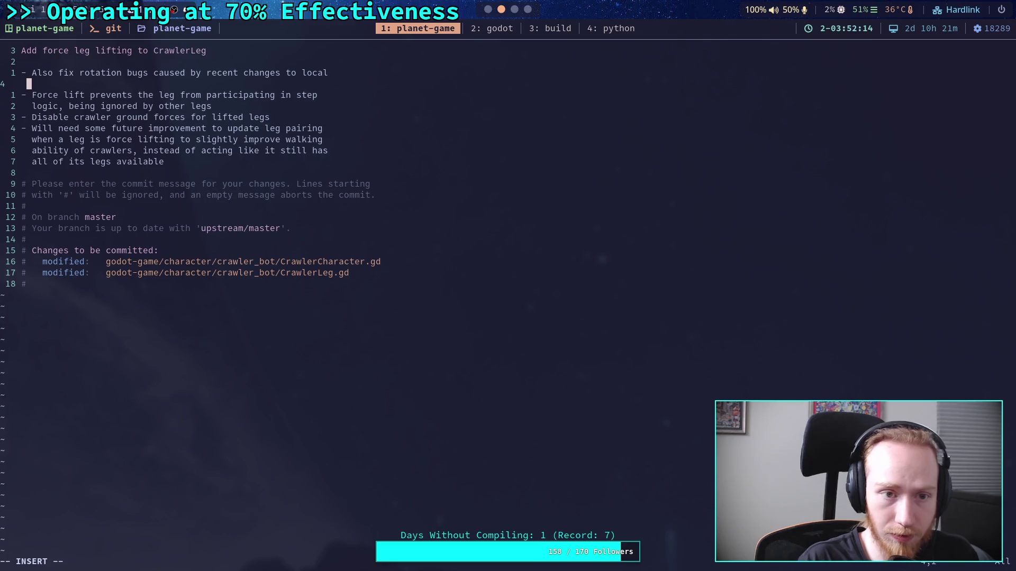
type("spac")
type("e for ")
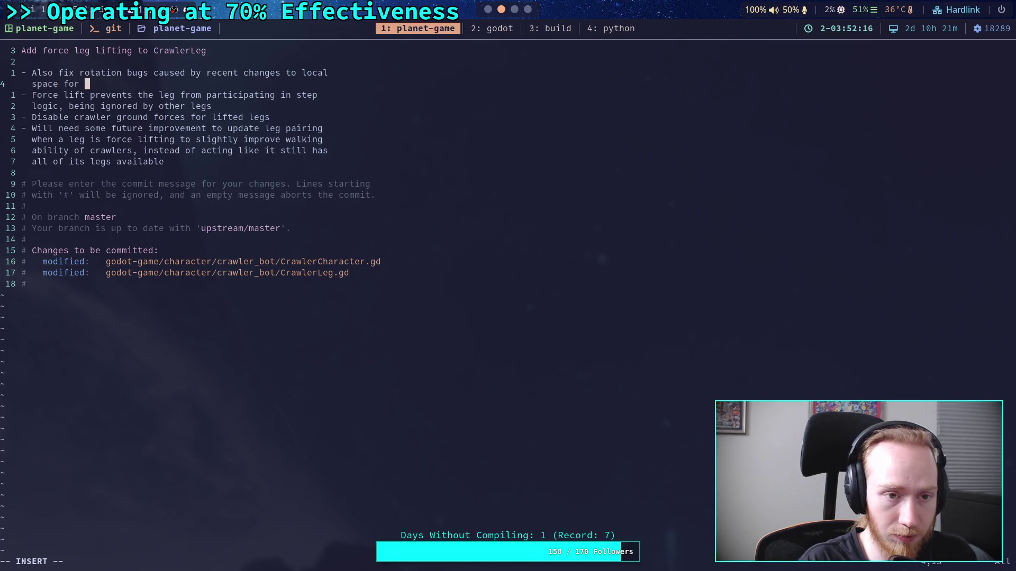
type("targt")
type("et positions")
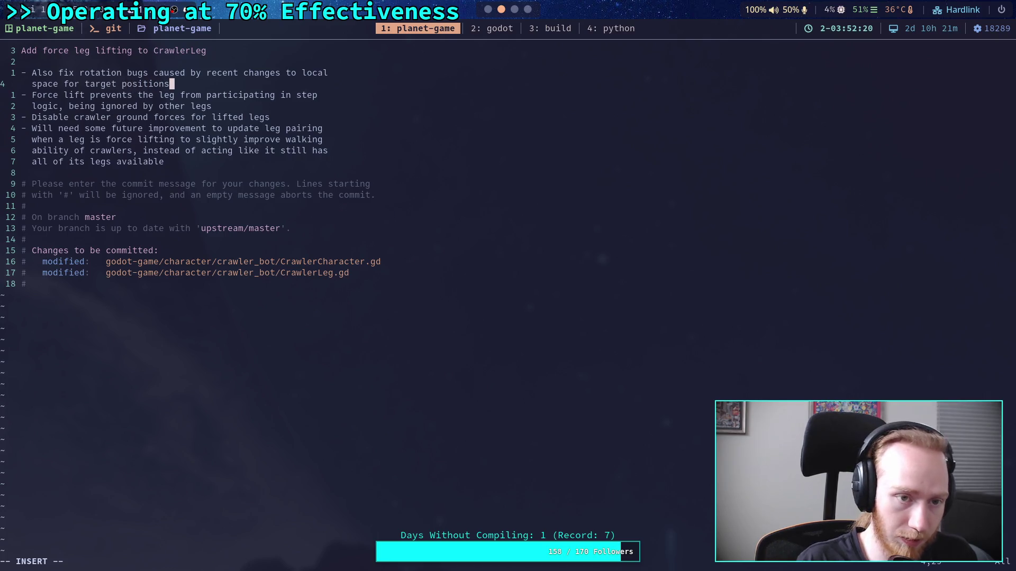
key("ctrl+Left")
key("ctrl+Left")
type("step")
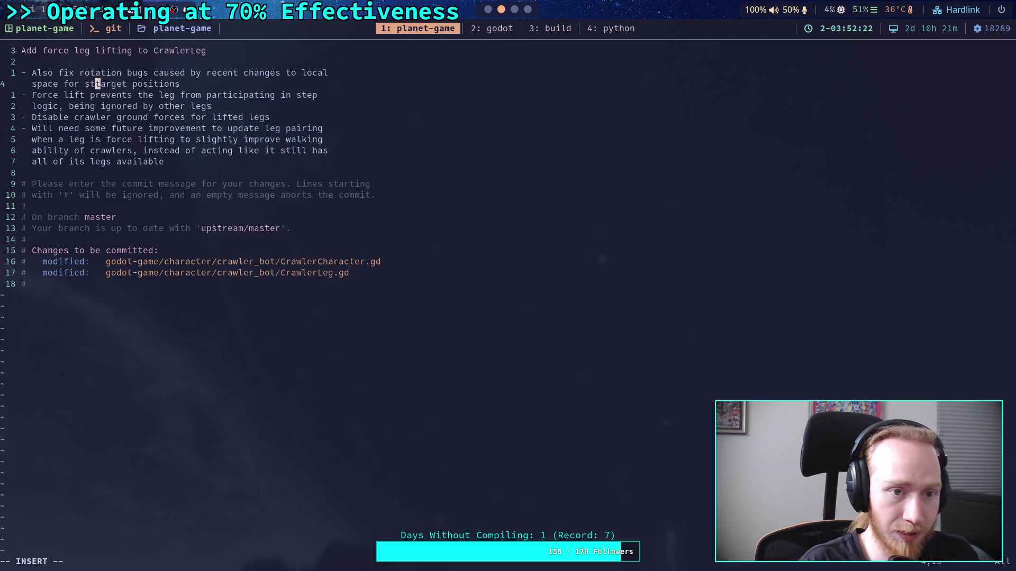
key("ctrl+Right")
key("ctrl+Right")
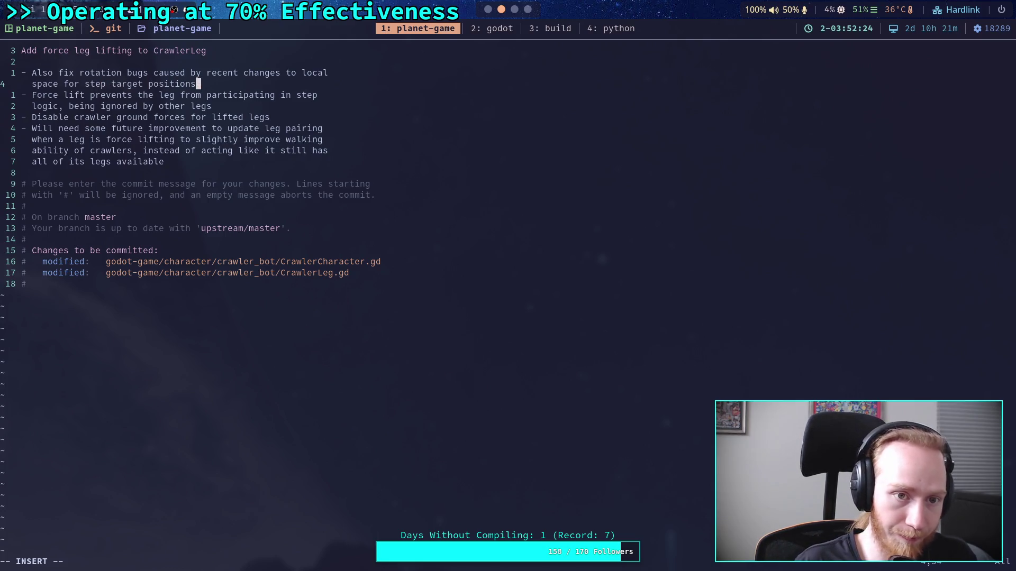
key("Down")
key("Down")
key("Down")
- Extend the ground-forces note so lifted legs skip spring forces and ground normalisation
key("Escape")
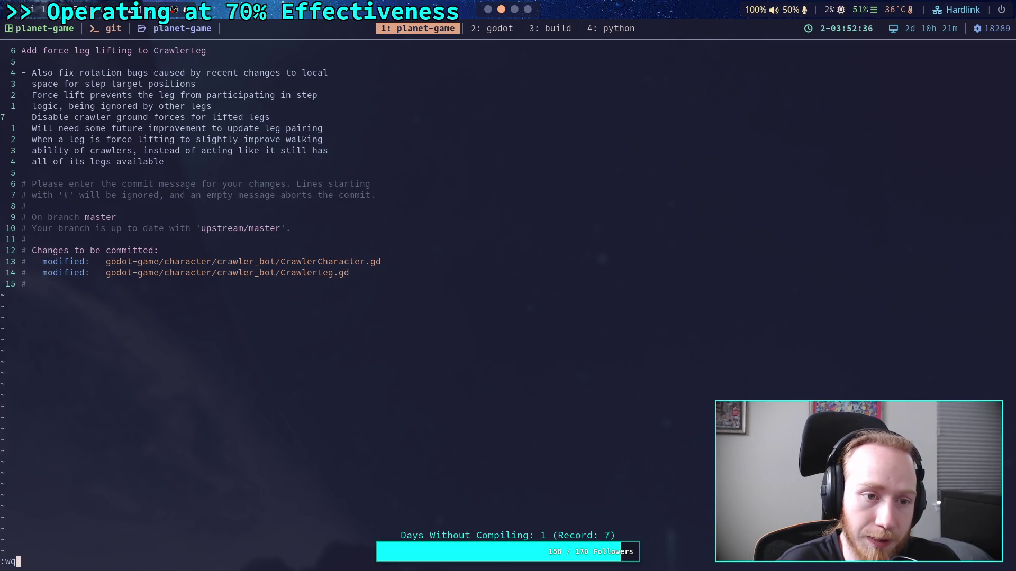
key("Escape")
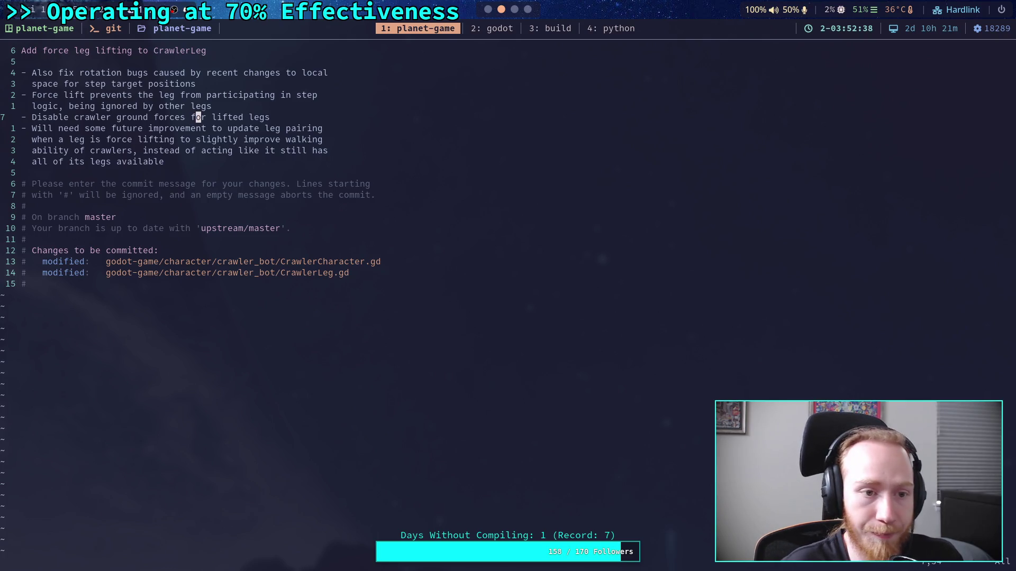
type("A, no")
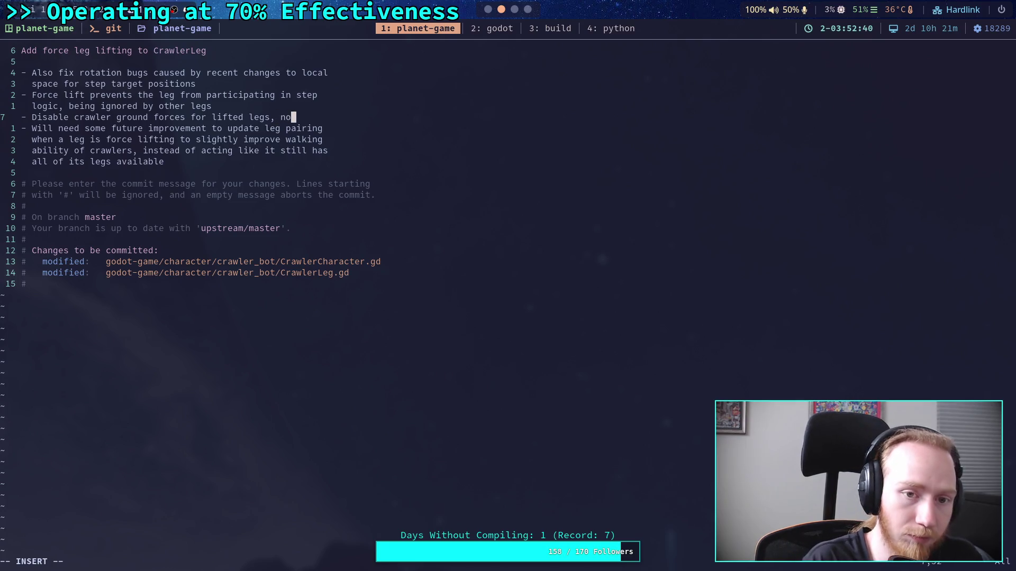
type("spring")
key("Return")
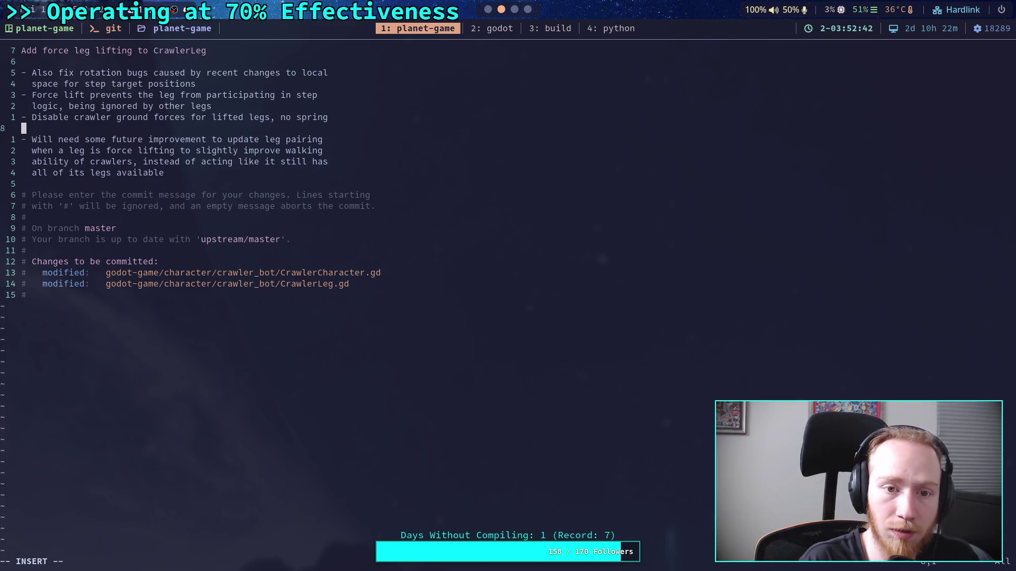
type("forces wh")
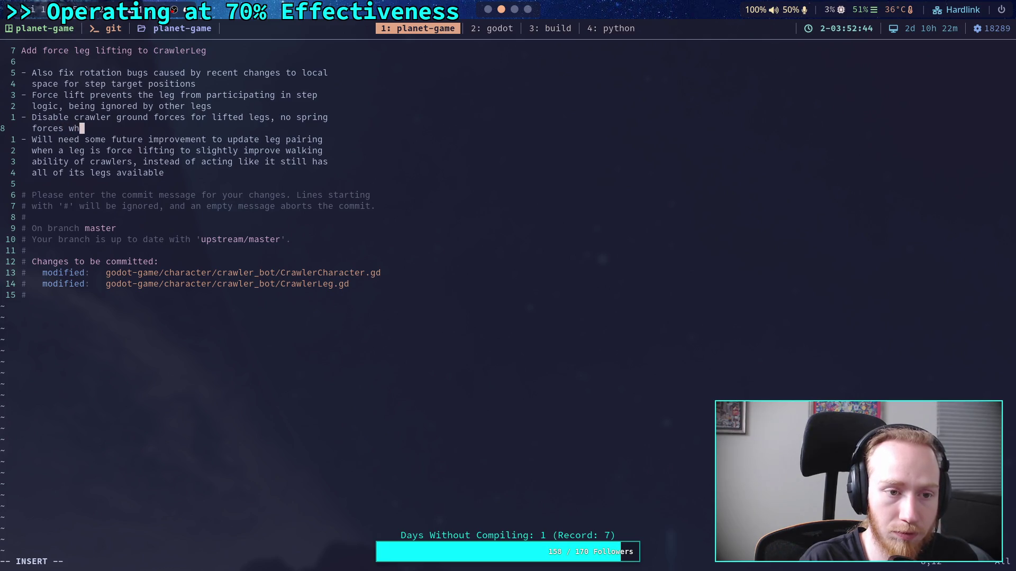
key("BackSpace")
key("BackSpace")
key("BackSpace")
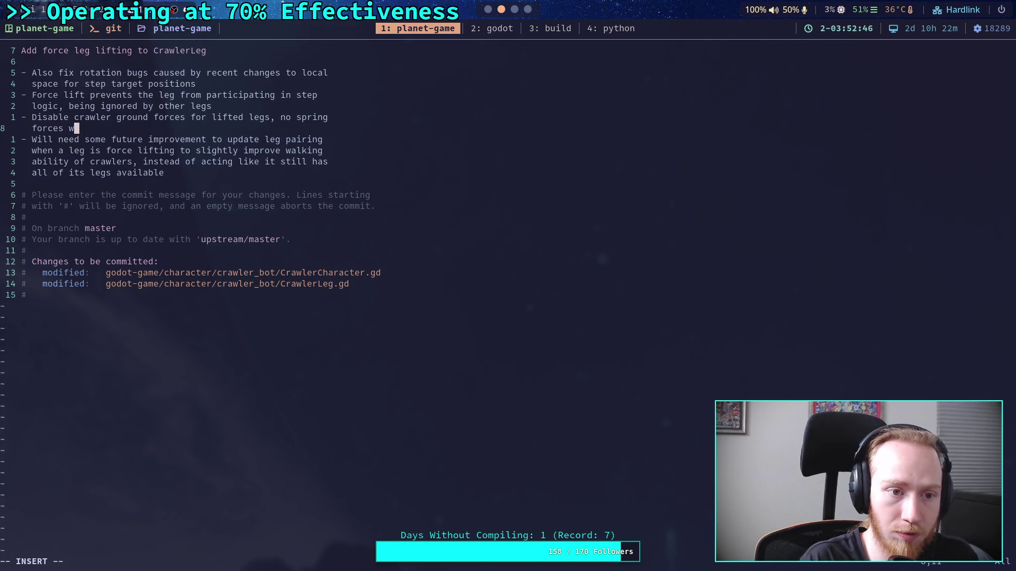
type("orground ro")
type("norma")
type("sid")
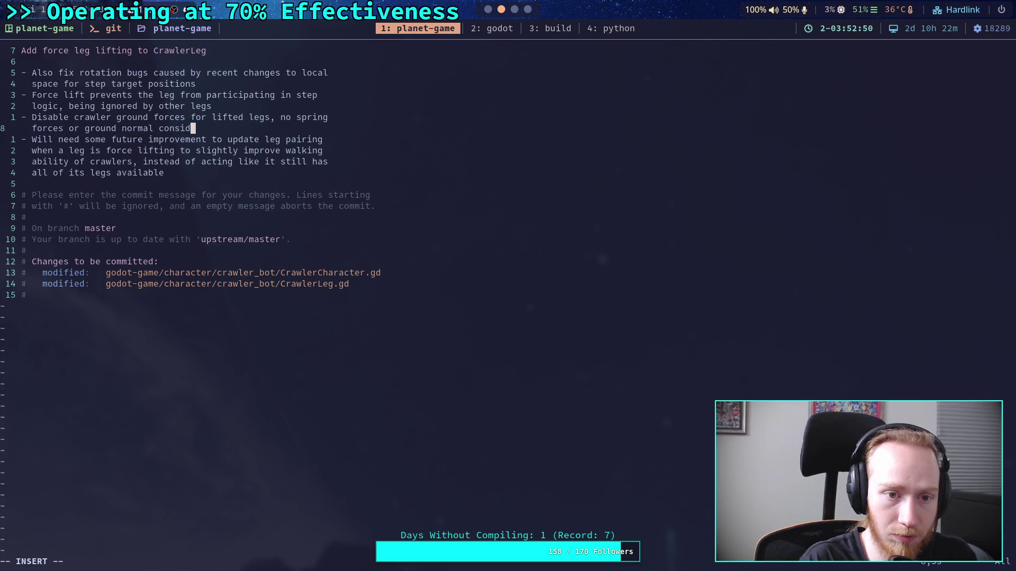
type("tion when")
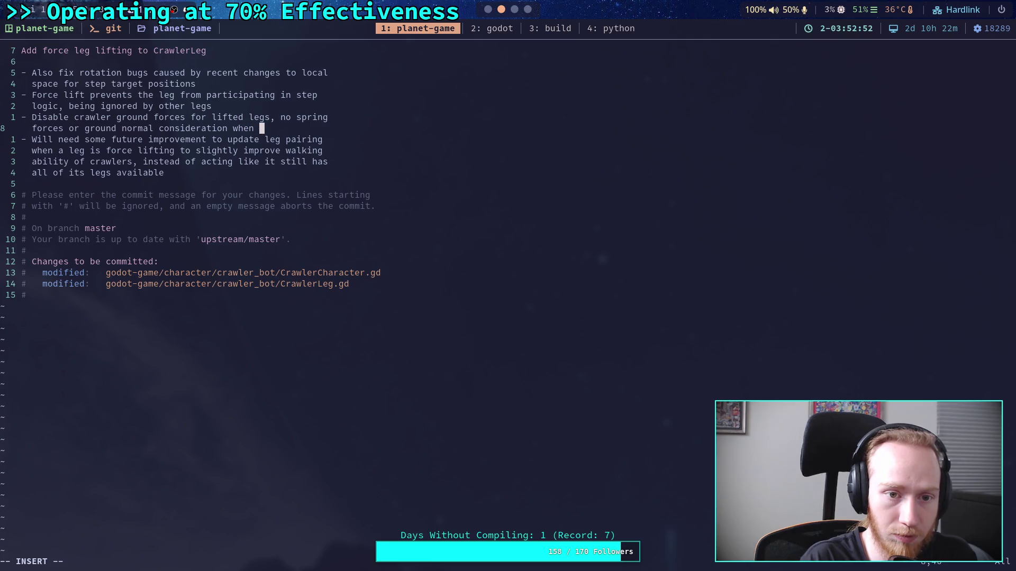
type("ed")
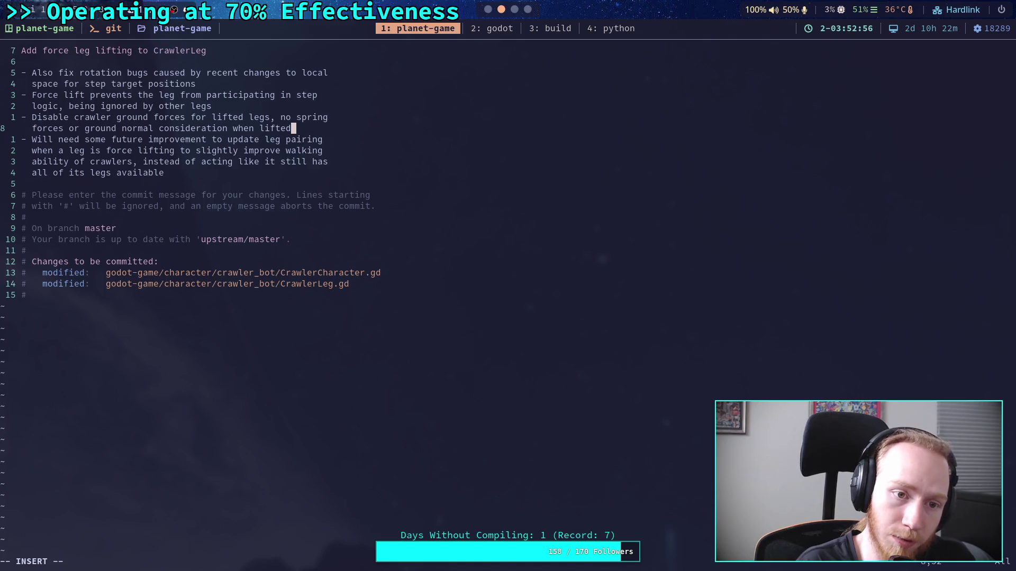
- Save the commit message and quit Vim with :wq
key("Escape")
key("colon")
type(":wq")
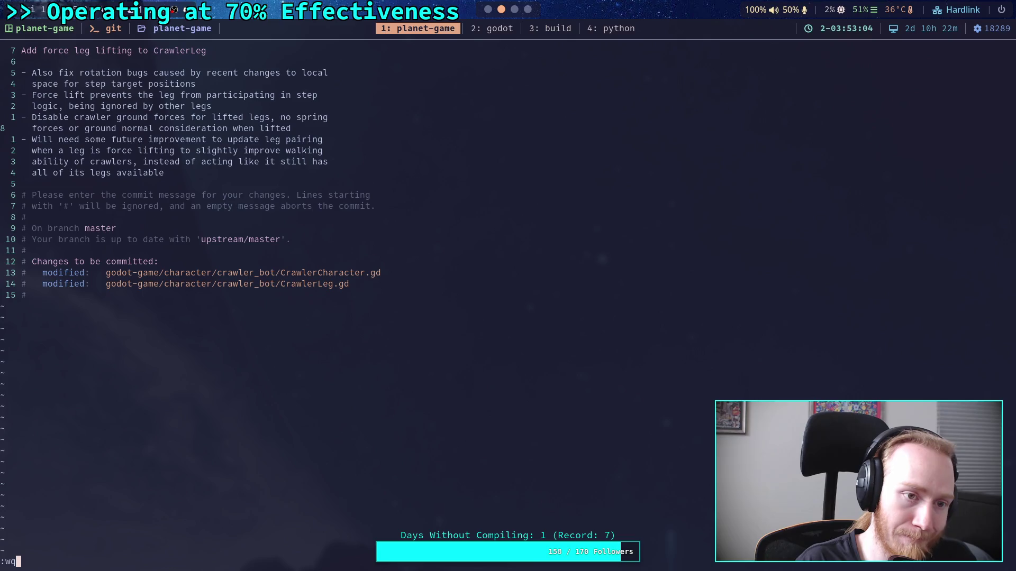
key("Return")
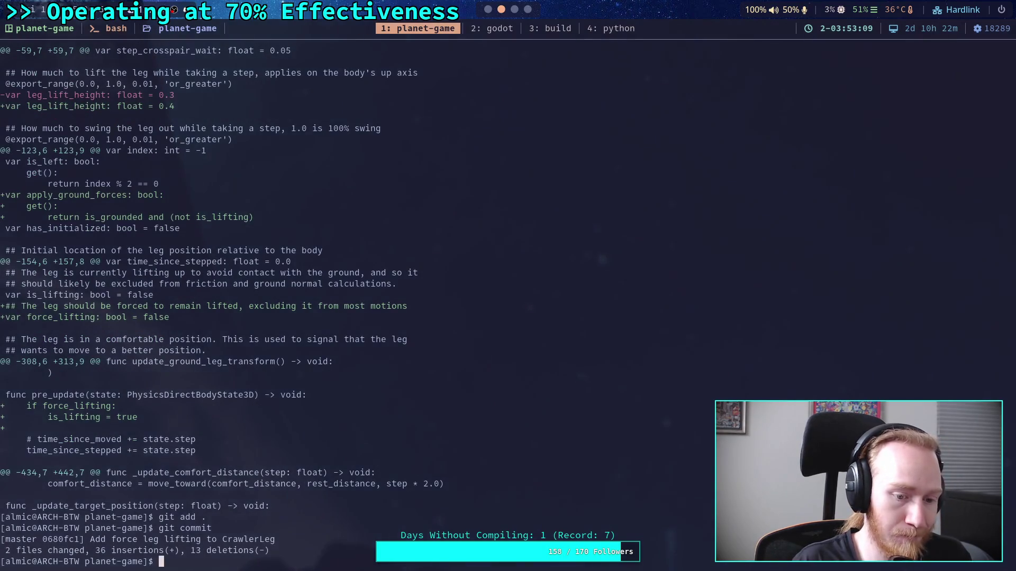
- Push the commit to upstream master, then run the Godot project to test the crawler
type("gitpush")
key("Return")
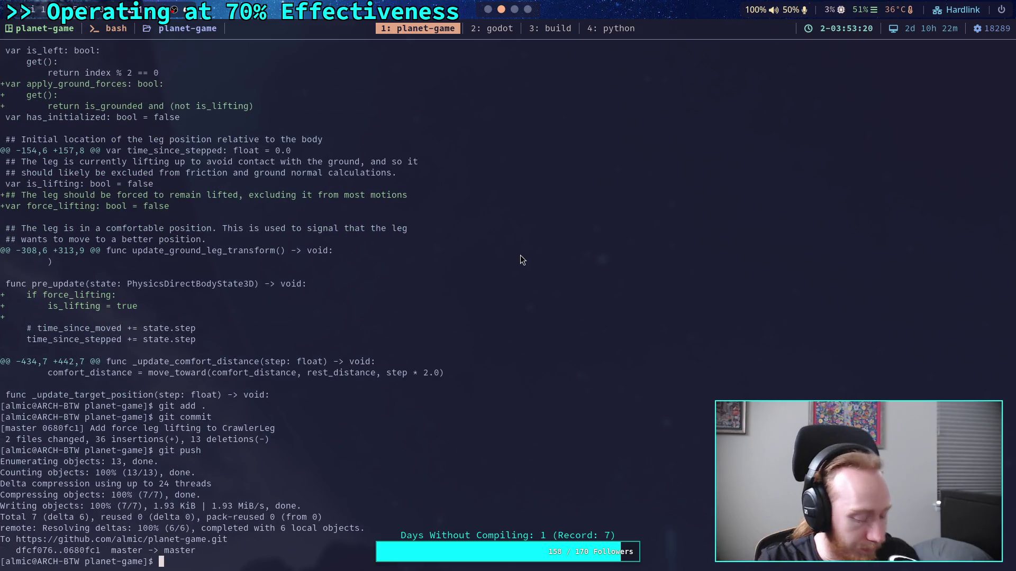
key("super+1")
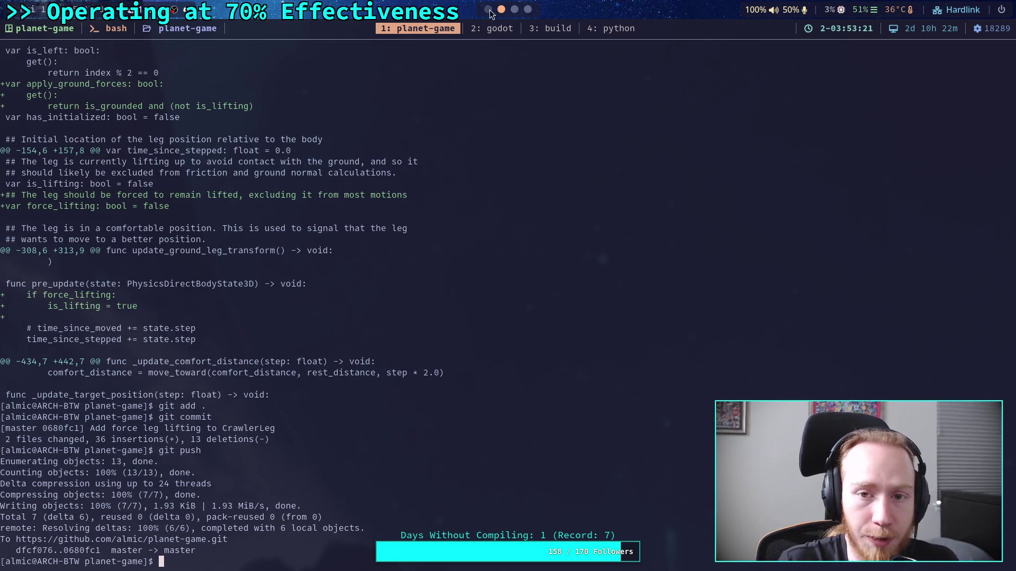
left_click(844, 32)
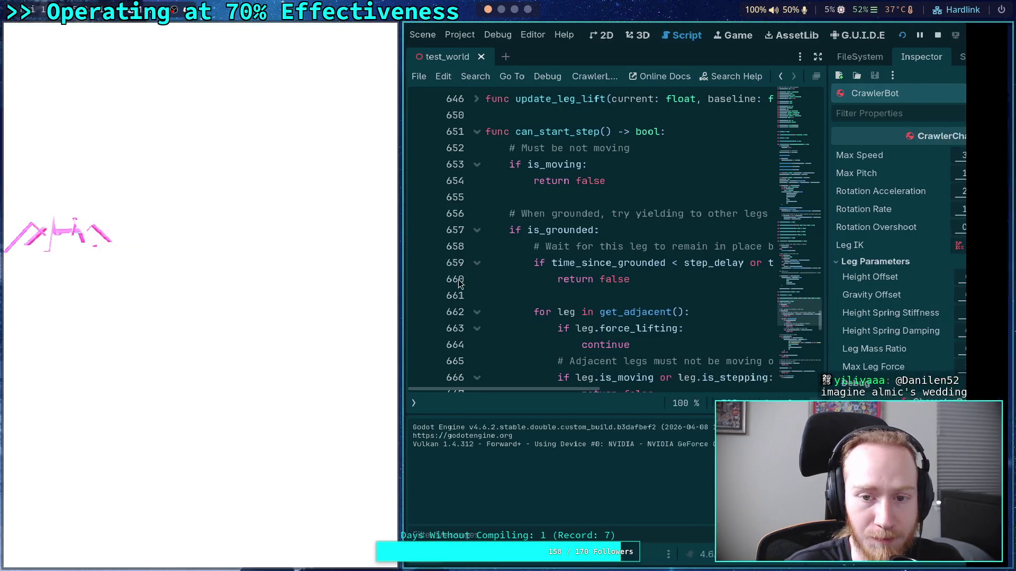
- Stop the running game and switch to the test_world 3D view
left_click(909, 37)
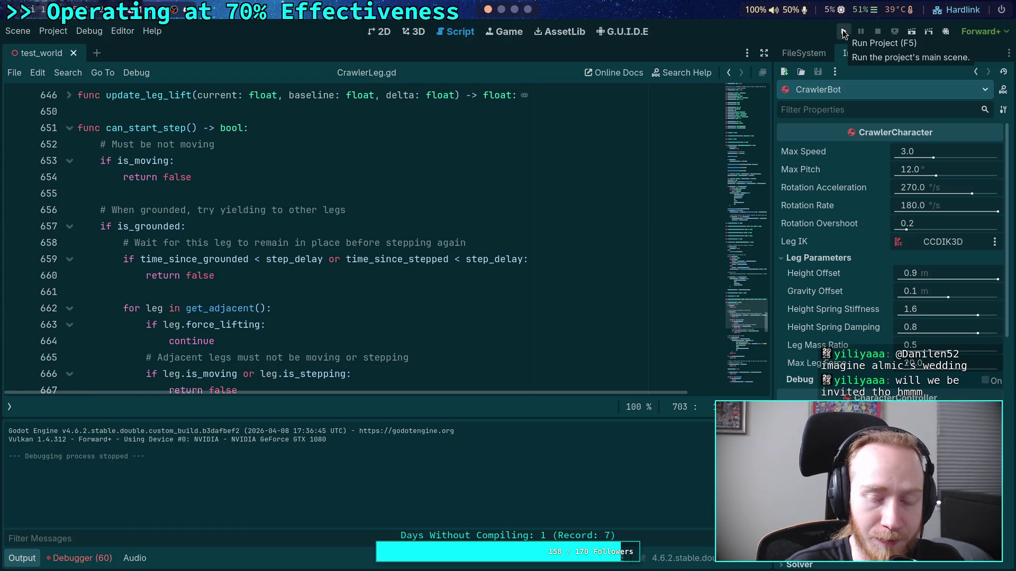
left_click(421, 33)
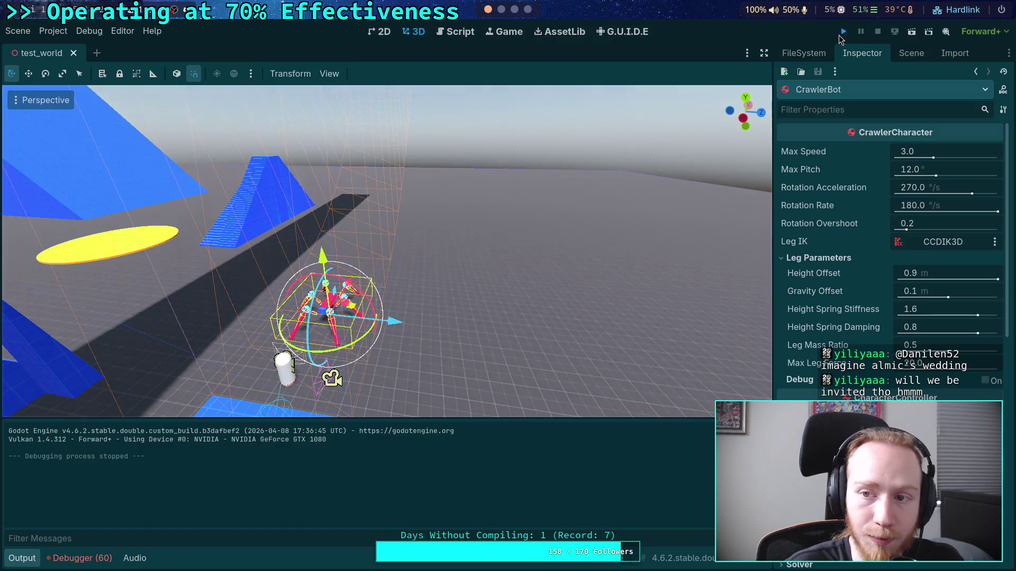
- Relaunch the project and walk the crawler to the curved blue ramp wall
left_click(843, 31)
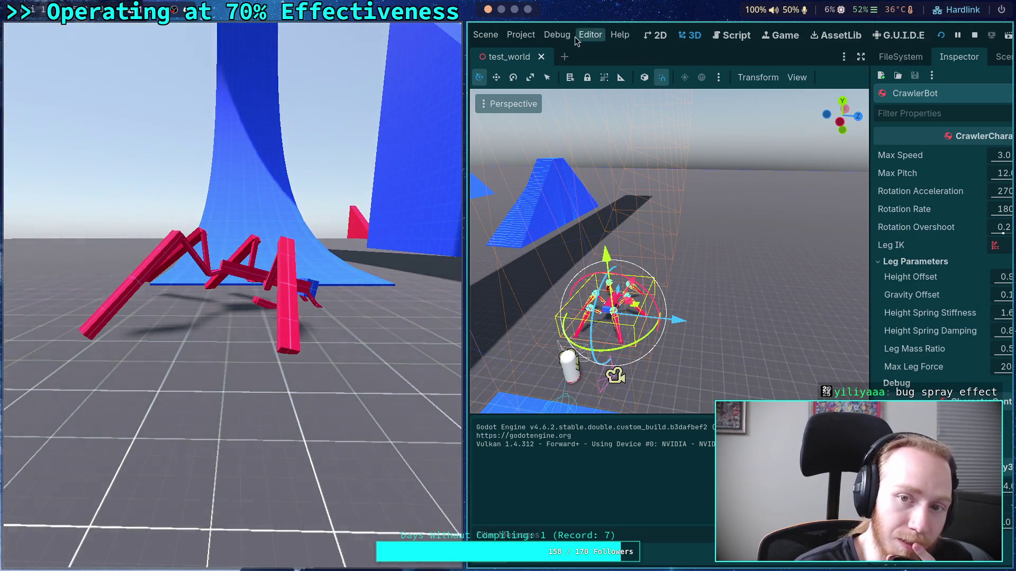
- In CrawlerLeg.gd, fold can_start_step and set a breakpoint on line 316, `if force_lifting:`
left_click(738, 35)
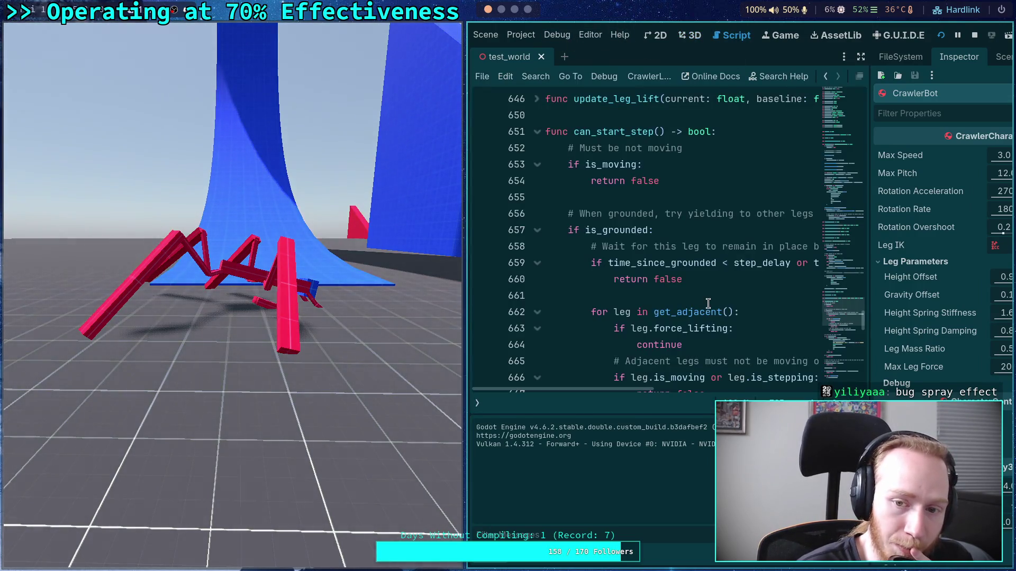
left_click(532, 525)
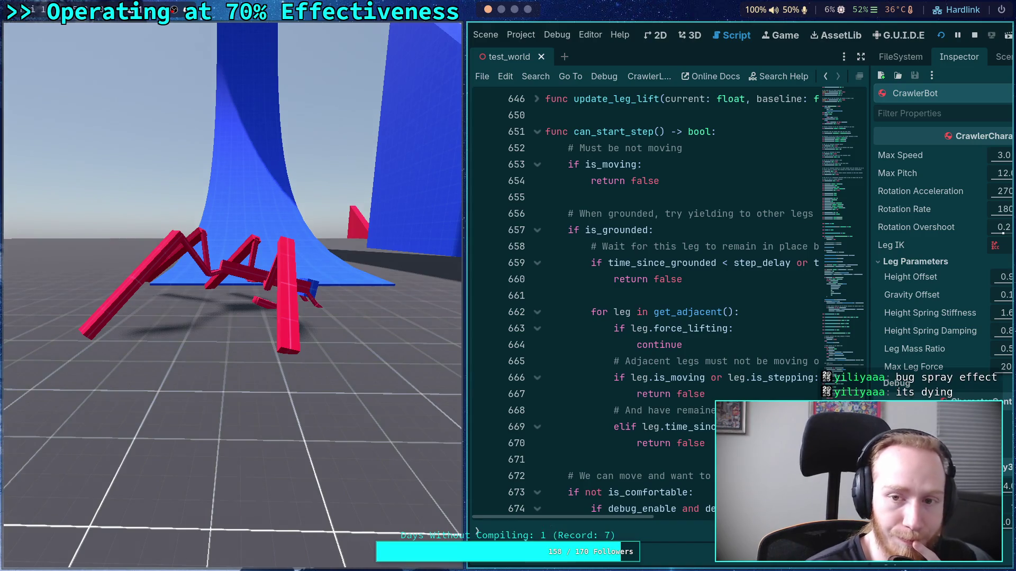
left_click(536, 131)
scroll(609, 249, "up", 15)
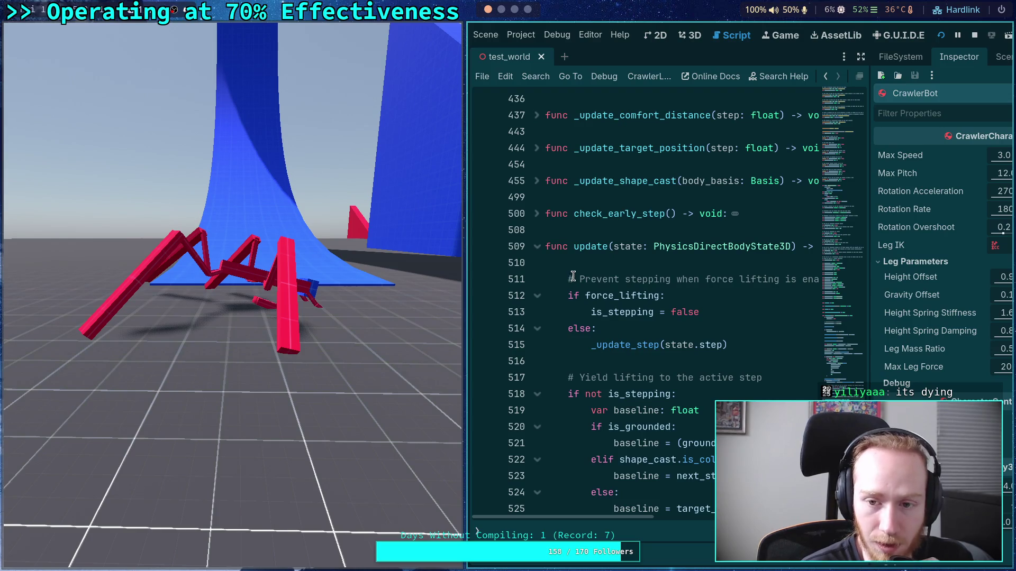
scroll(566, 271, "up", 15)
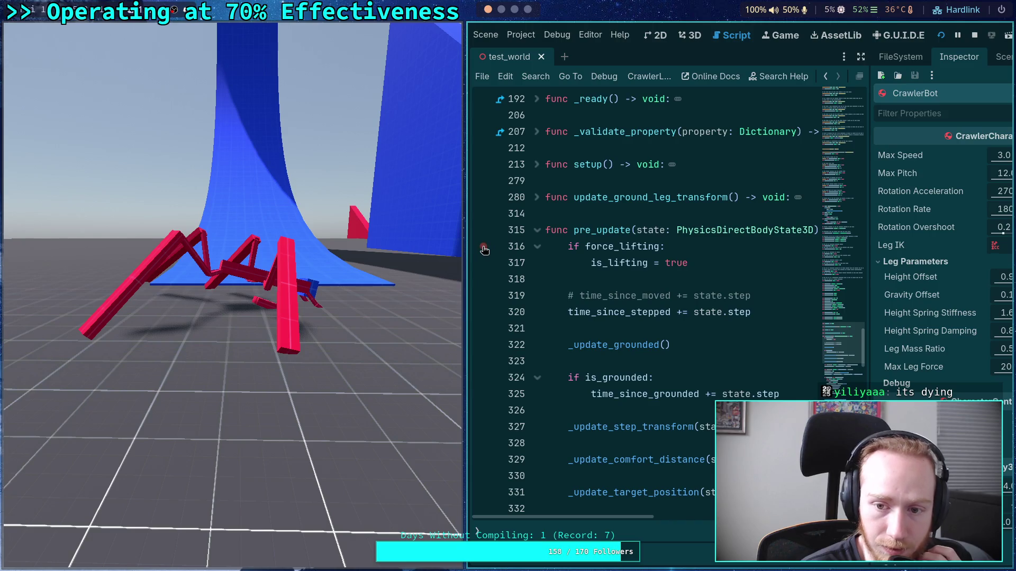
scroll(484, 250, "down", 2)
scroll(484, 250, "up", 2)
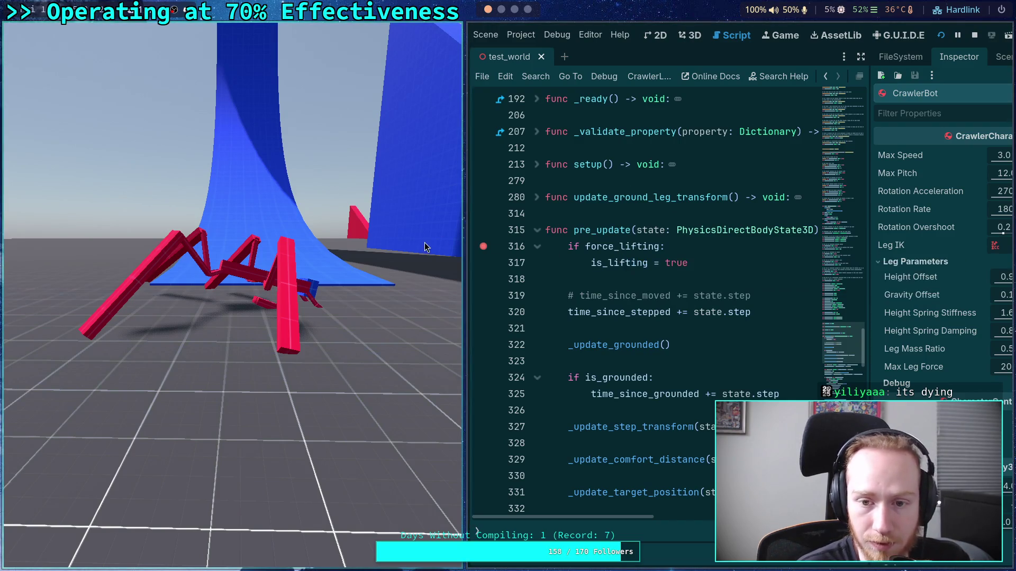
left_click(333, 268)
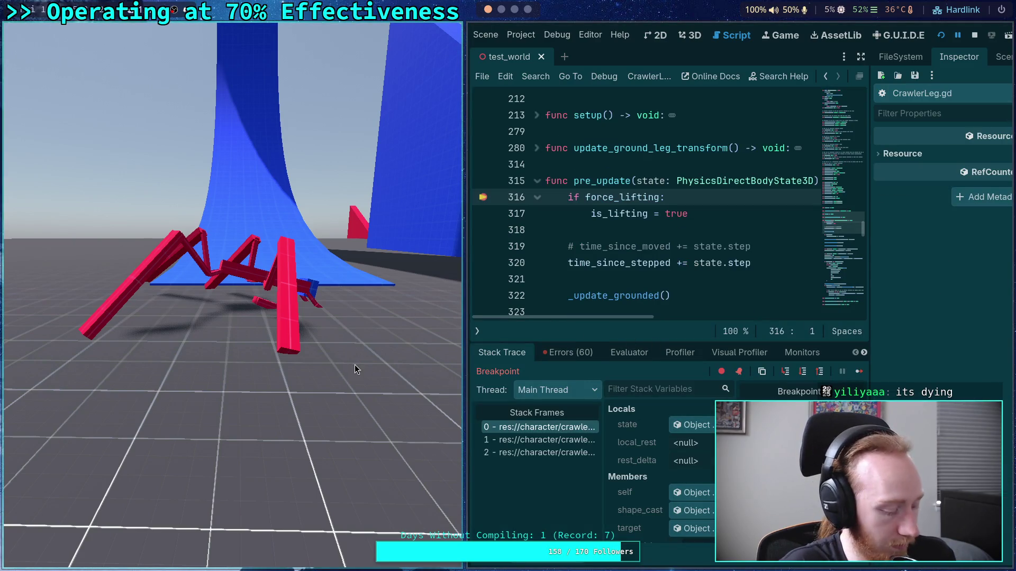
- Float the game window aside and step over twice to reach line 322, `_update_grounded()`
key("super+v")
mouse_move(293, 335)
left_mouse_down()
mouse_move(321, 348)
mouse_move(0, 344)
left_mouse_up()
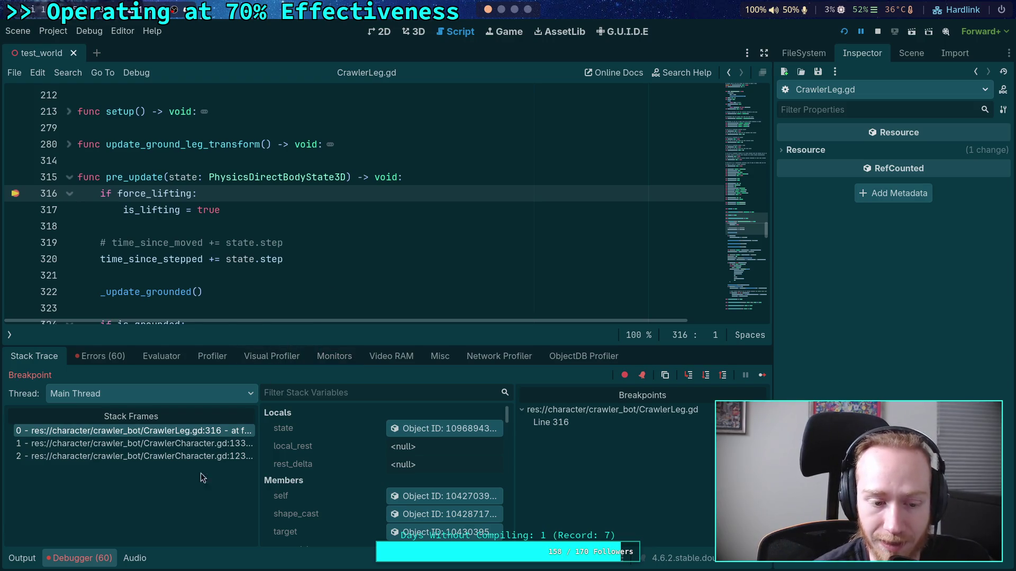
left_click(705, 375)
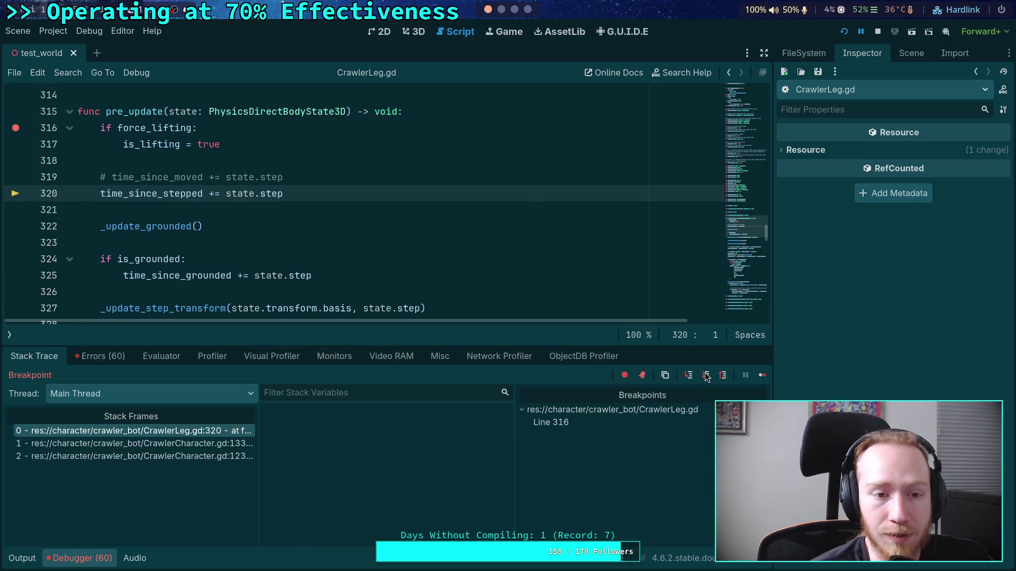
left_click(706, 376)
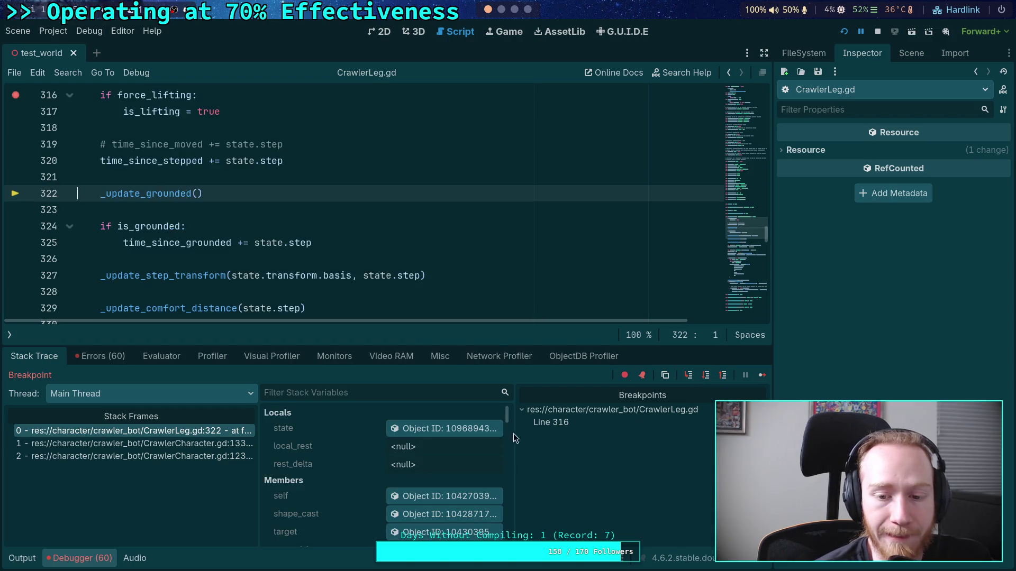
- Review the Stack Variables, confirming is_lifting and is_stepping are both on
scroll(350, 472, "down", 2)
scroll(350, 472, "down", 1)
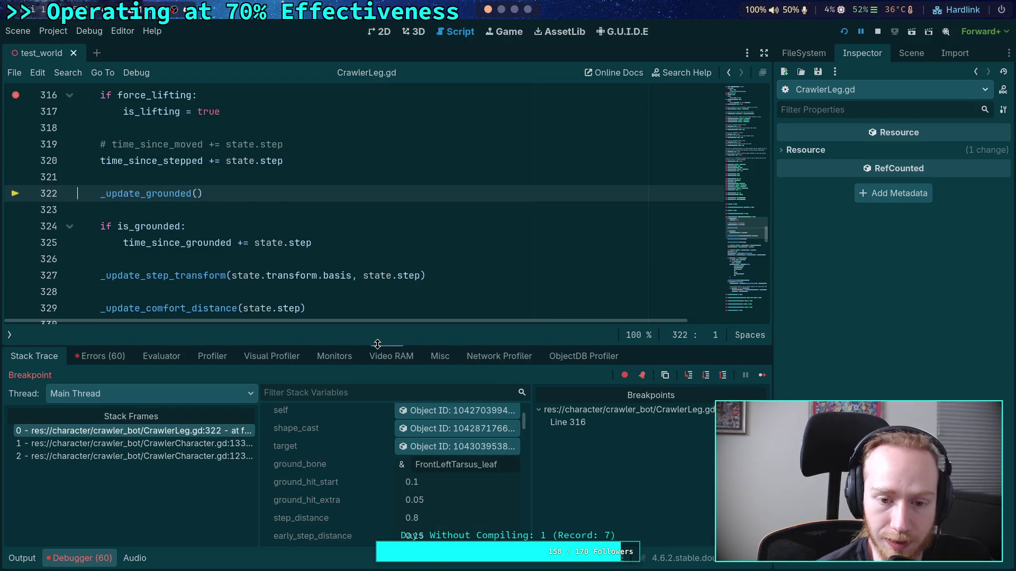
left_click_drag(377, 344, 373, 309)
scroll(382, 464, "down", 5)
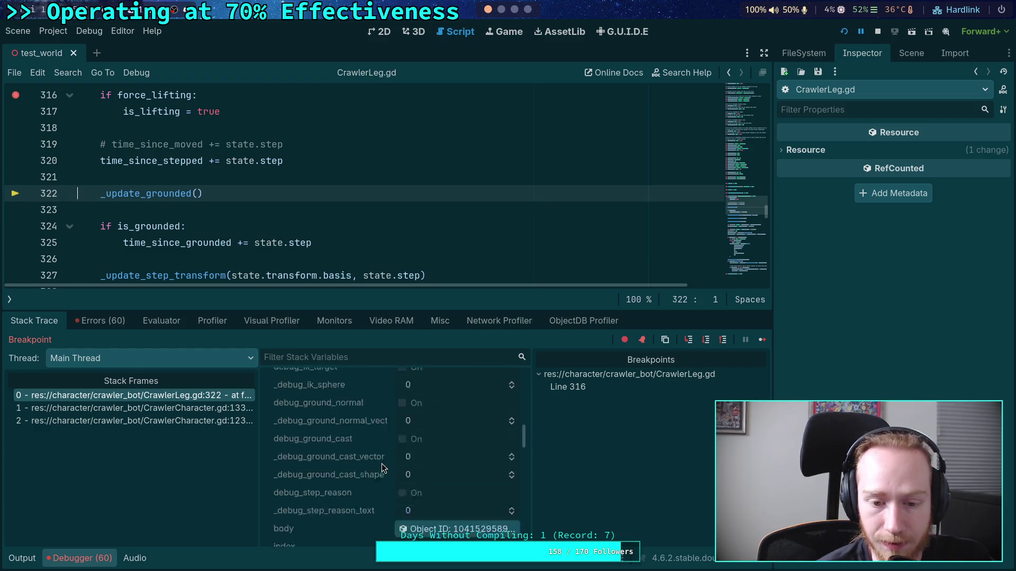
scroll(382, 464, "down", 5)
scroll(381, 492, "up", 5)
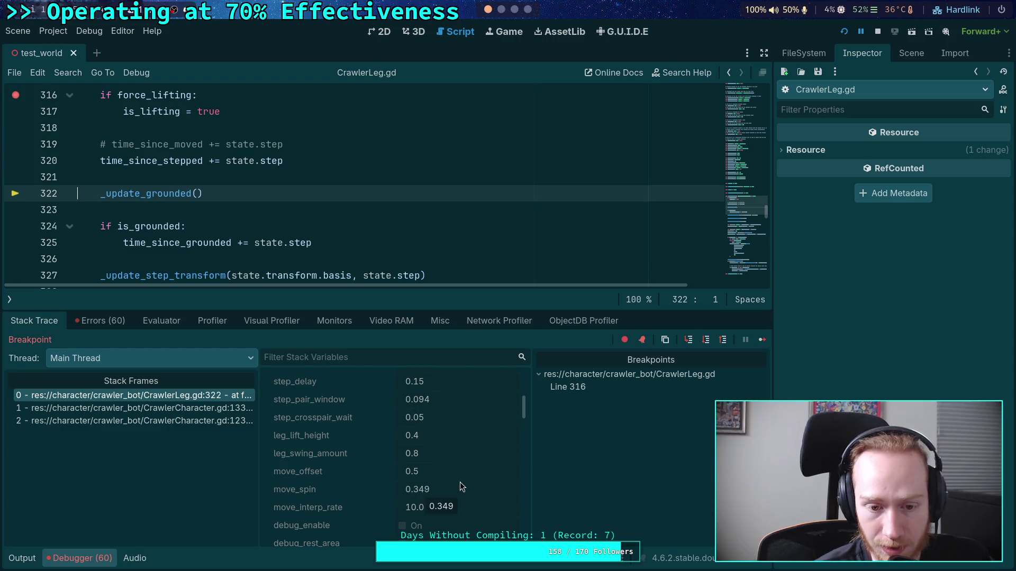
scroll(407, 445, "up", 2)
scroll(447, 467, "up", 5)
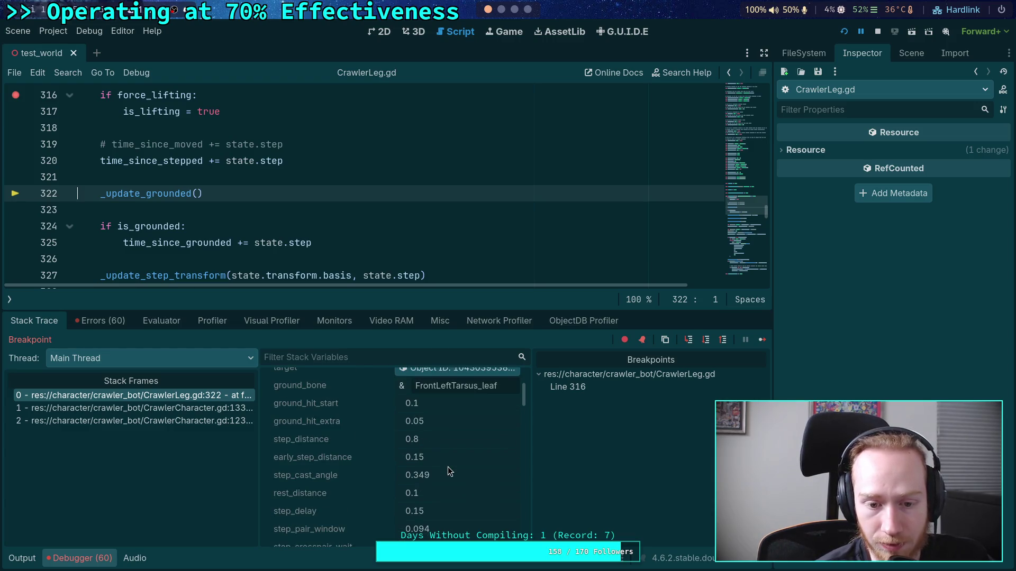
scroll(448, 467, "down", 6)
scroll(447, 467, "down", 8)
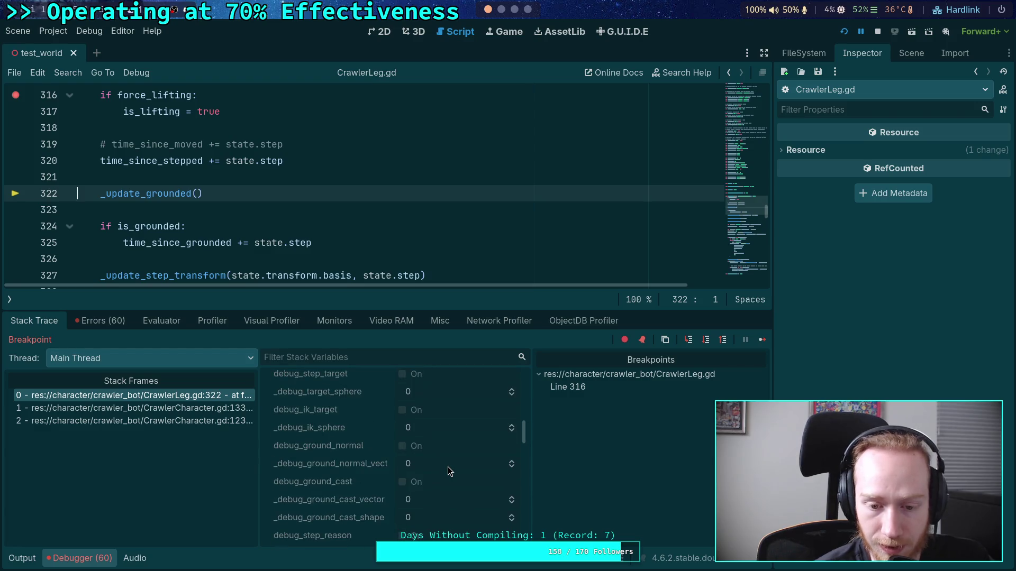
scroll(448, 466, "down", 8)
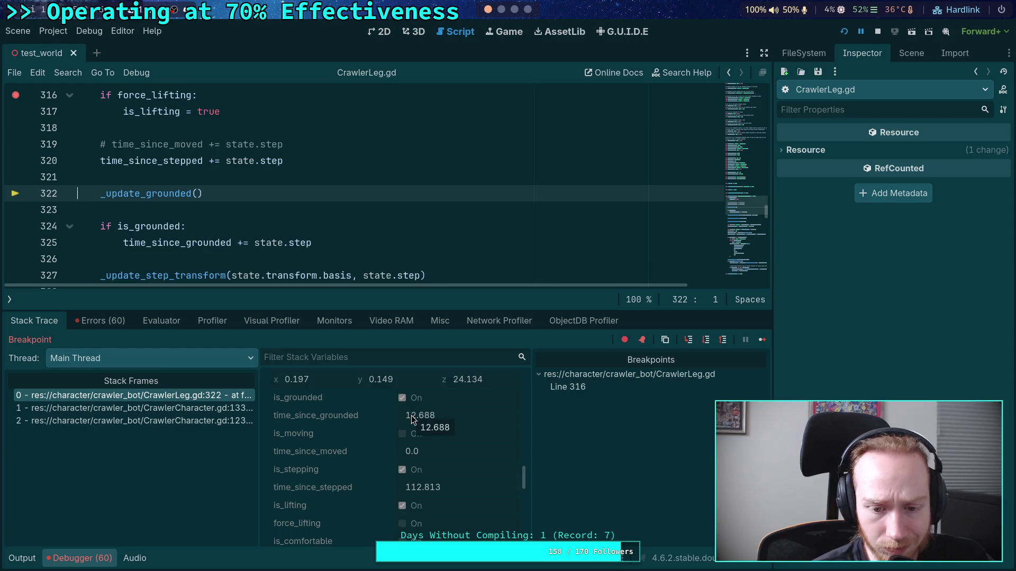
scroll(443, 497, "down", 2)
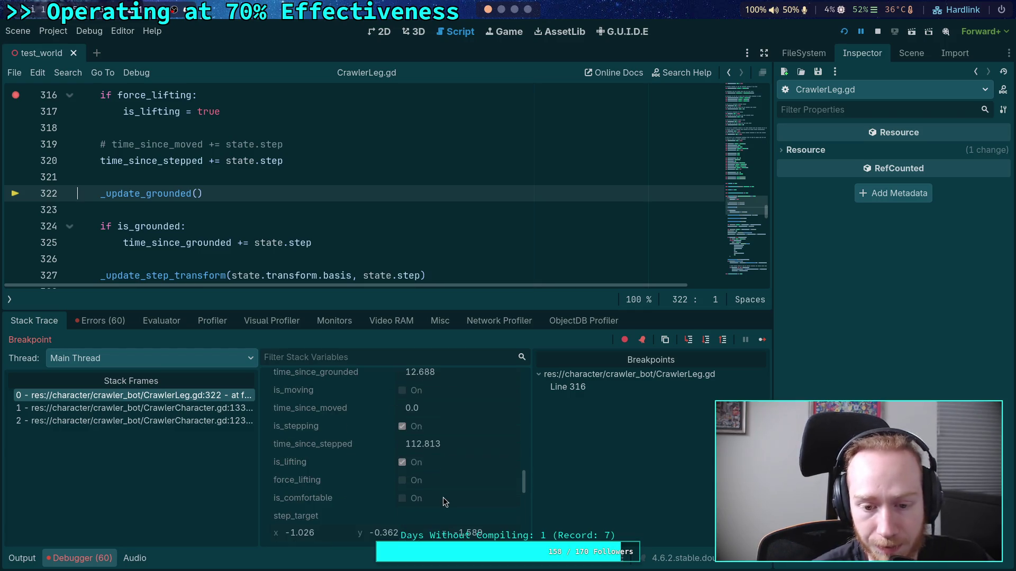
scroll(431, 486, "up", 3)
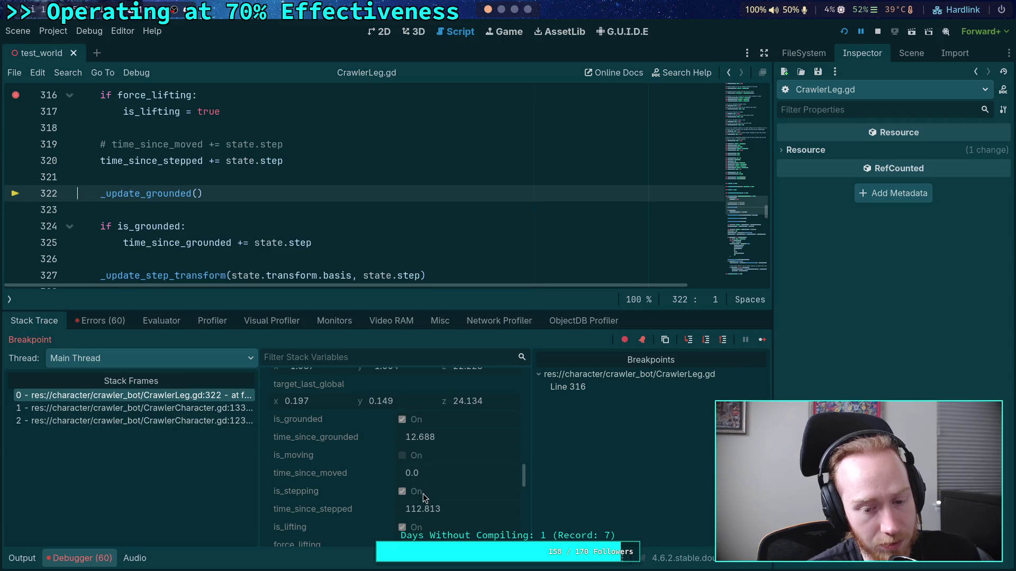
scroll(423, 494, "down", 2)
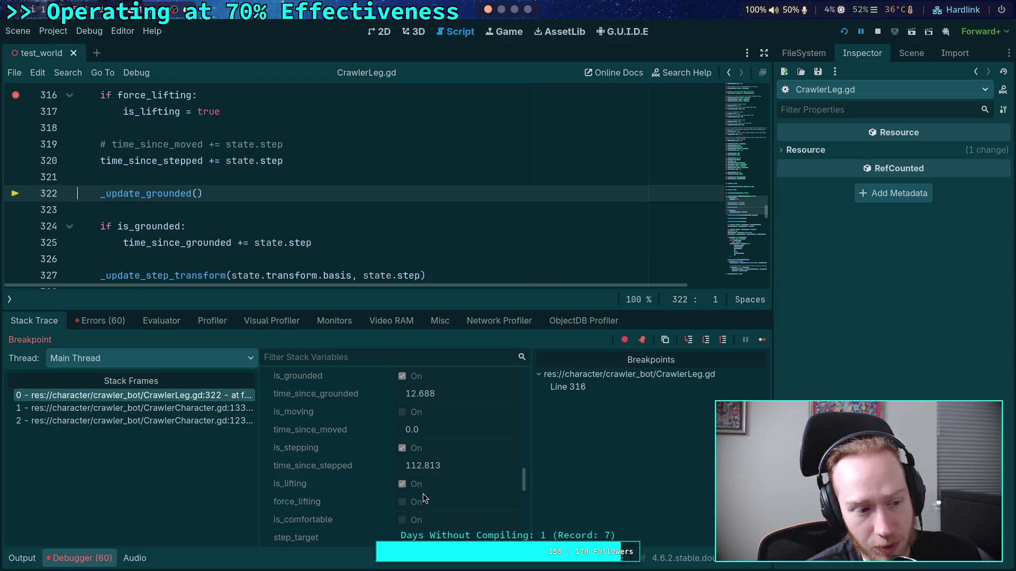
- Resize the debugger panel and step execution from line 322 to line 324
left_click_drag(227, 312, 227, 346)
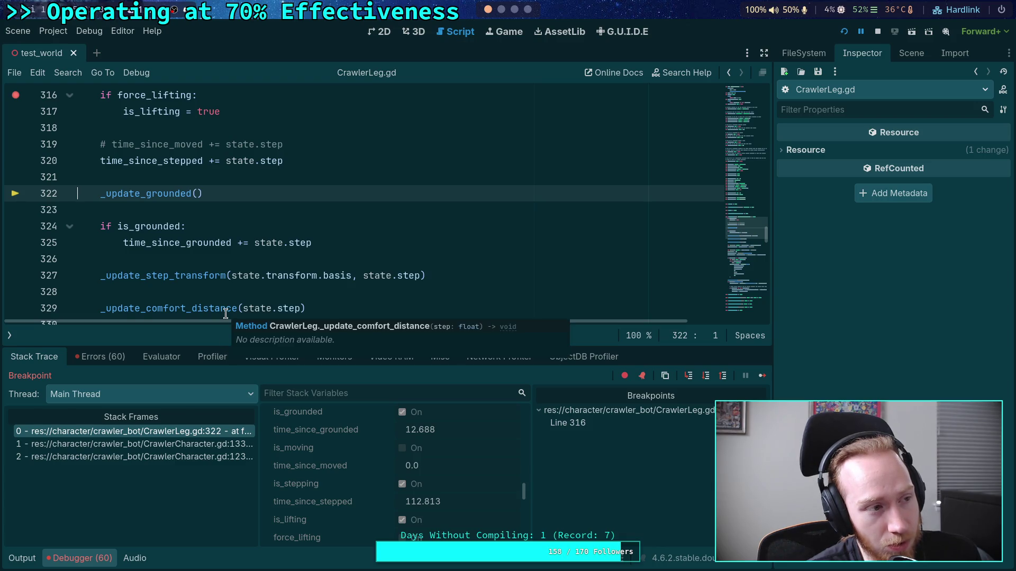
mouse_move(214, 270)
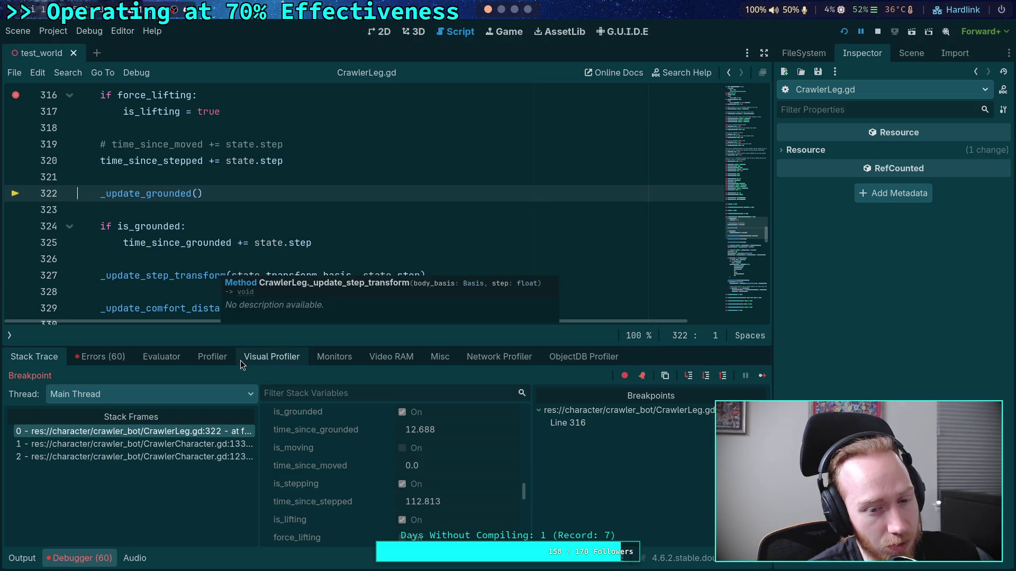
left_click_drag(238, 347, 239, 307)
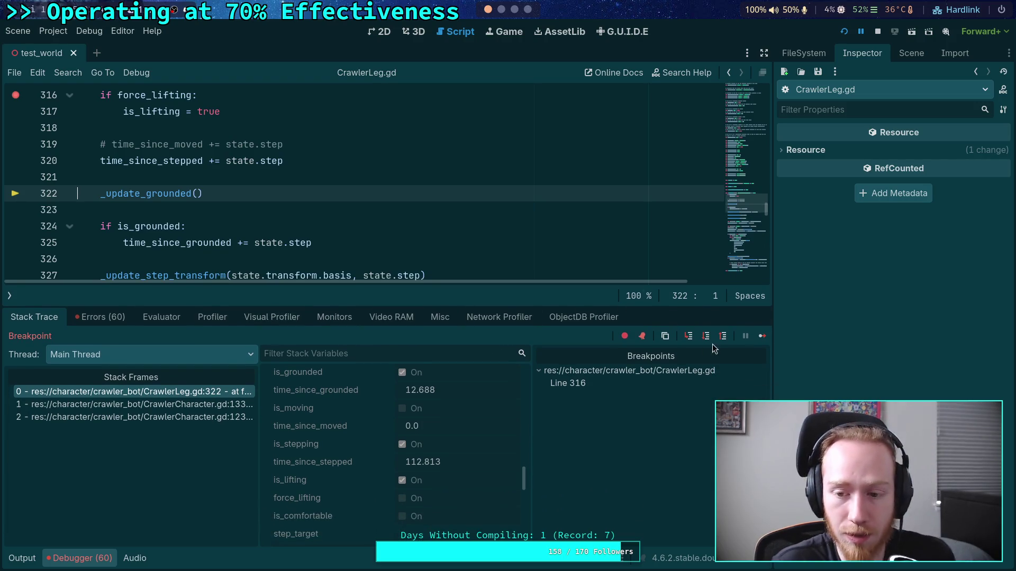
left_click(707, 336)
- Fold update() at line 509 and add a breakpoint at line 542 in _update_step
scroll(224, 240, "down", 6)
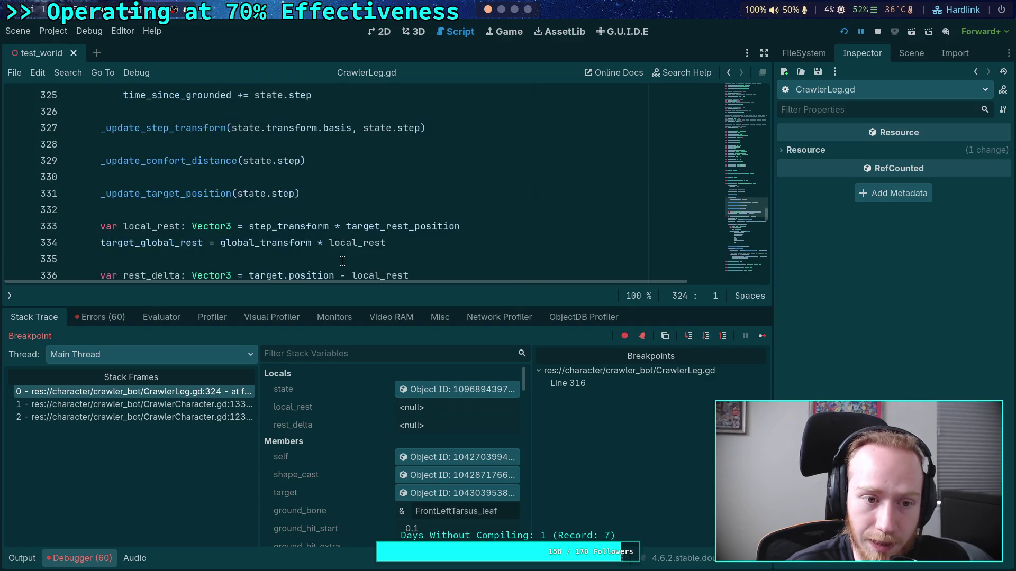
scroll(223, 239, "down", 20)
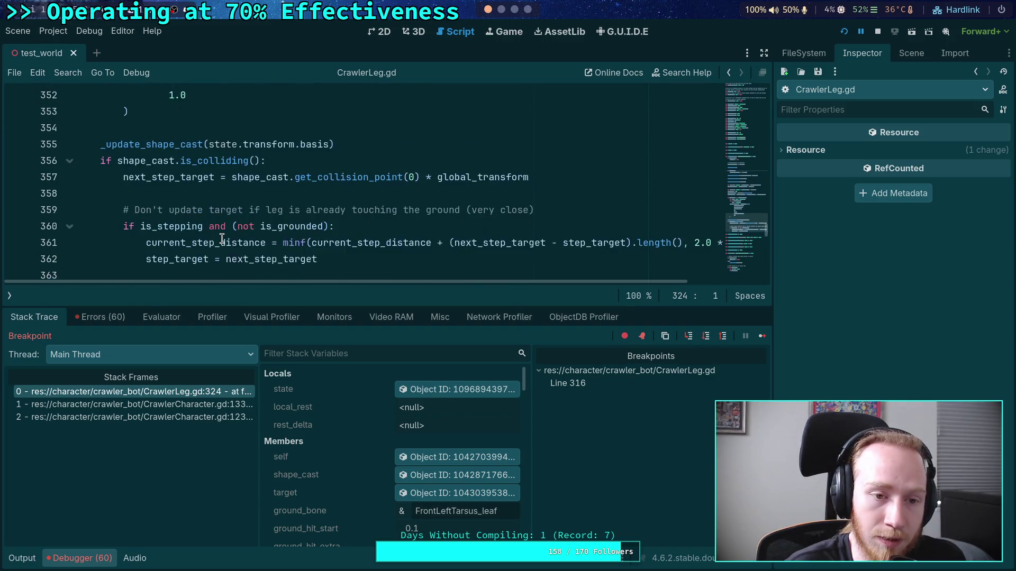
left_click(72, 146)
scroll(79, 183, "down", 1)
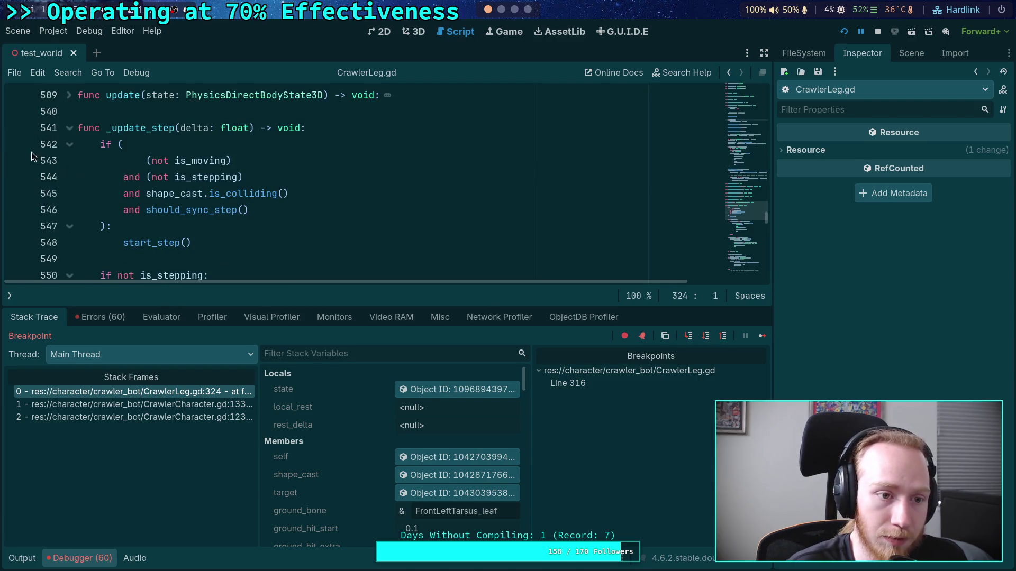
left_click(17, 152)
- Remove the line 316 breakpoint and continue until execution pauses at line 542
left_click(567, 383)
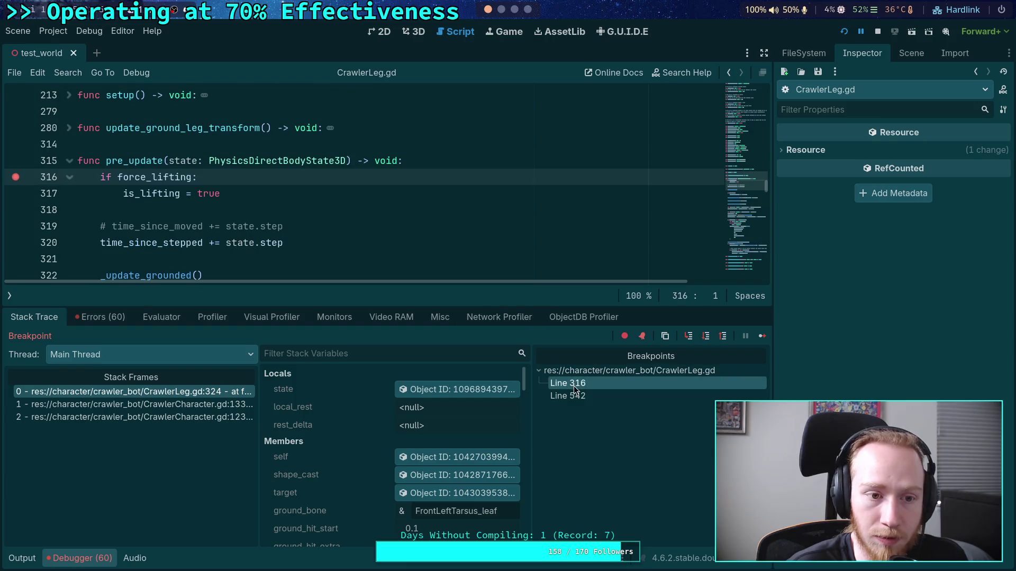
left_click(15, 177)
left_click(762, 336)
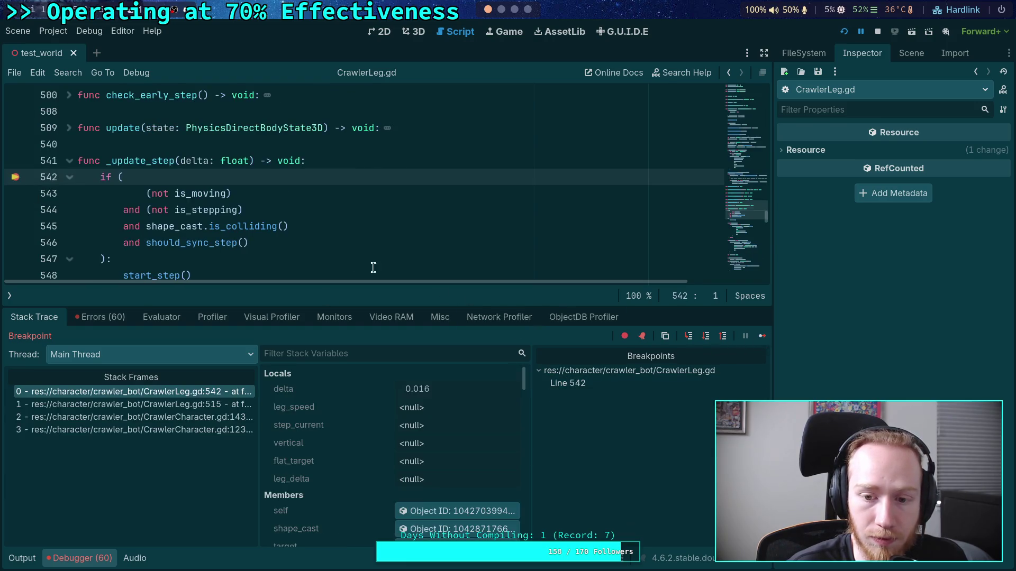
- Review the Stack Variables showing is_stepping and is_lifting both on
scroll(373, 471, "down", 10)
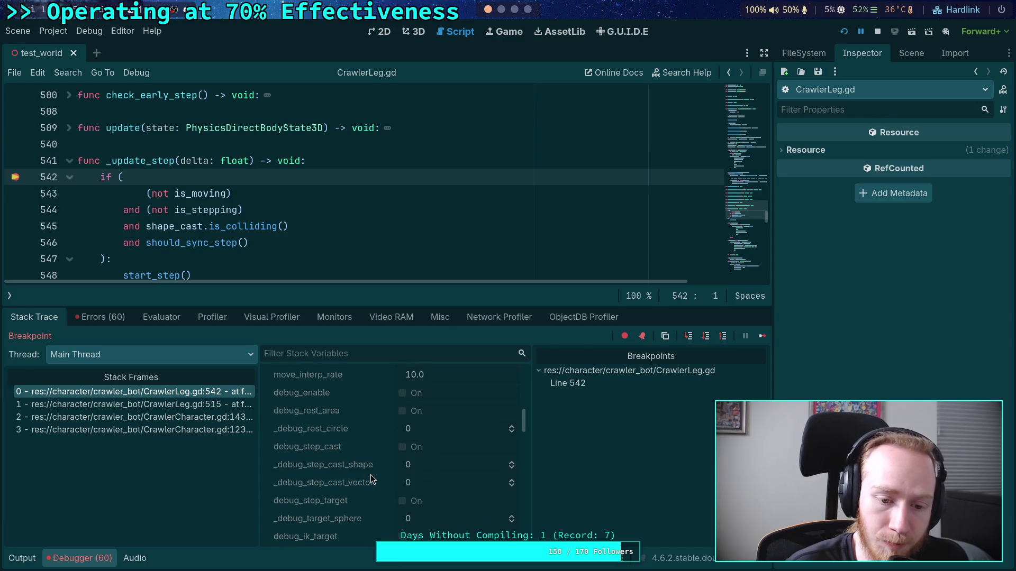
scroll(370, 475, "down", 3)
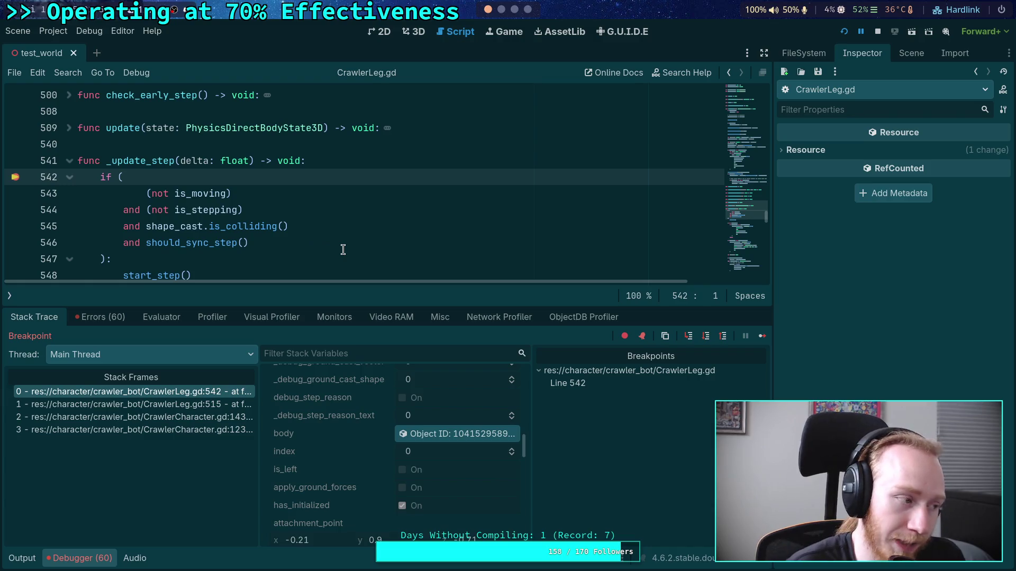
scroll(292, 227, "down", 1)
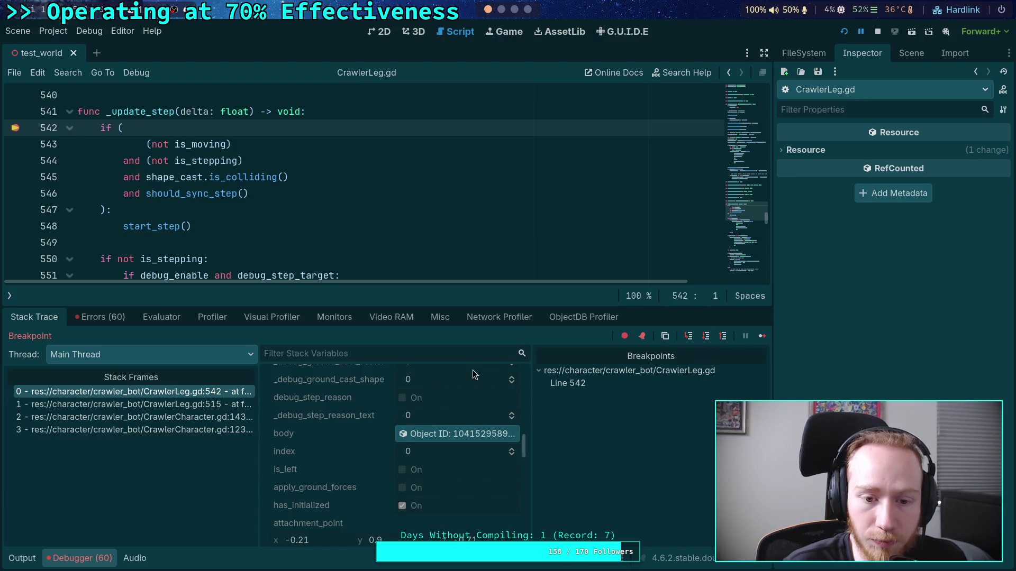
left_click_drag(386, 307, 386, 274)
scroll(379, 456, "down", 4)
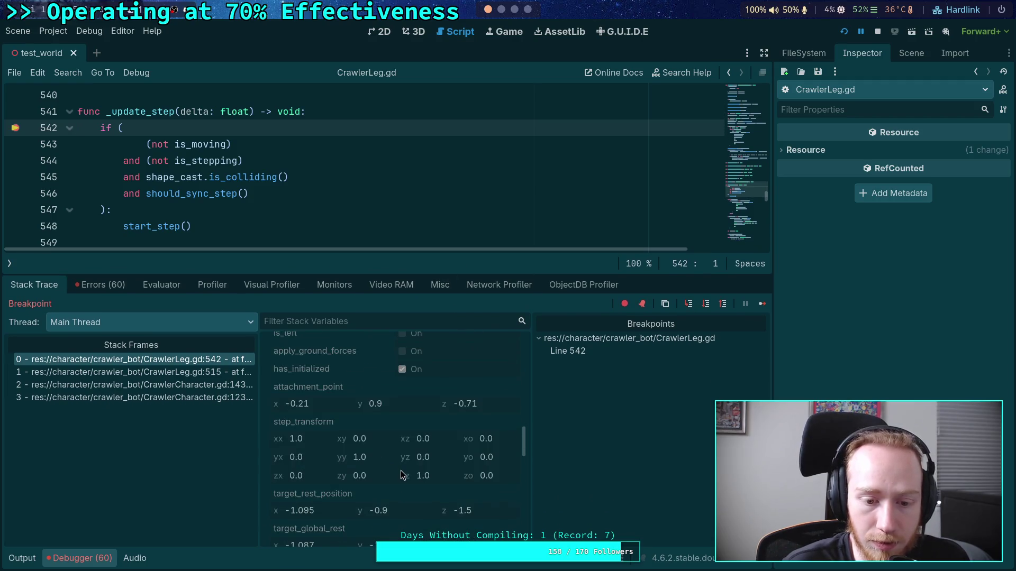
scroll(401, 474, "down", 4)
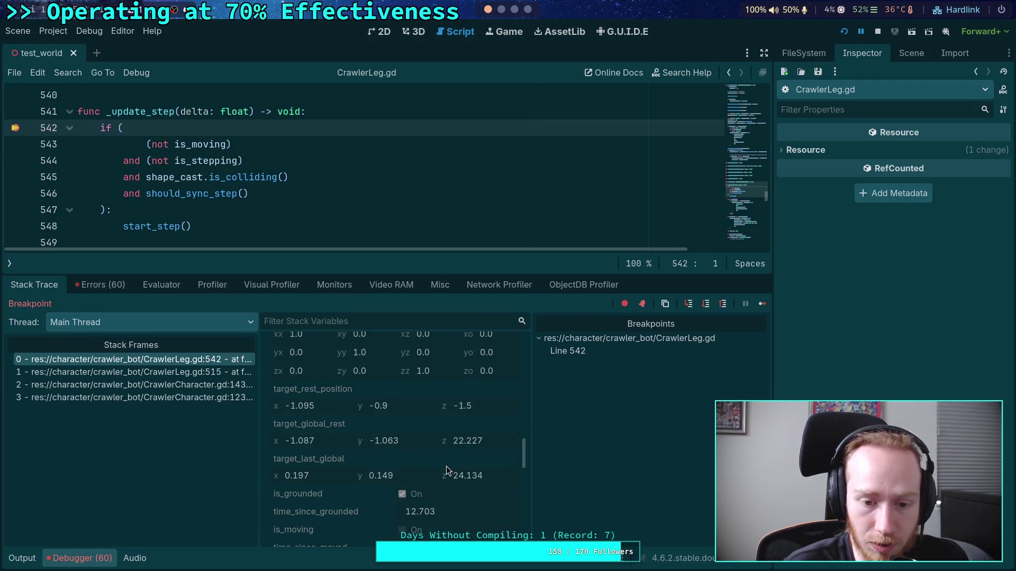
scroll(448, 471, "up", 10)
scroll(446, 466, "up", 5)
scroll(446, 466, "down", 10)
scroll(418, 444, "down", 10)
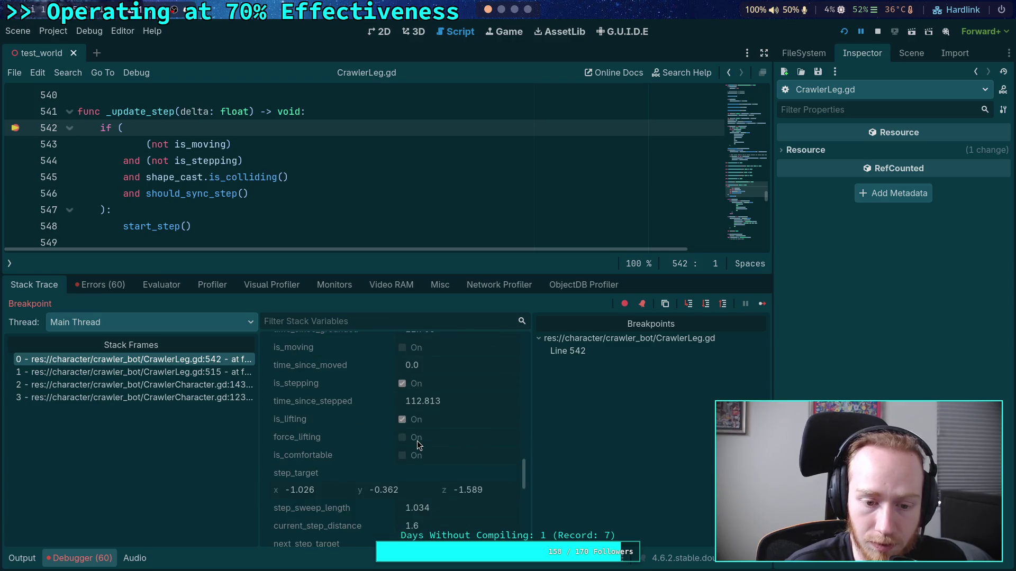
scroll(417, 441, "down", 5)
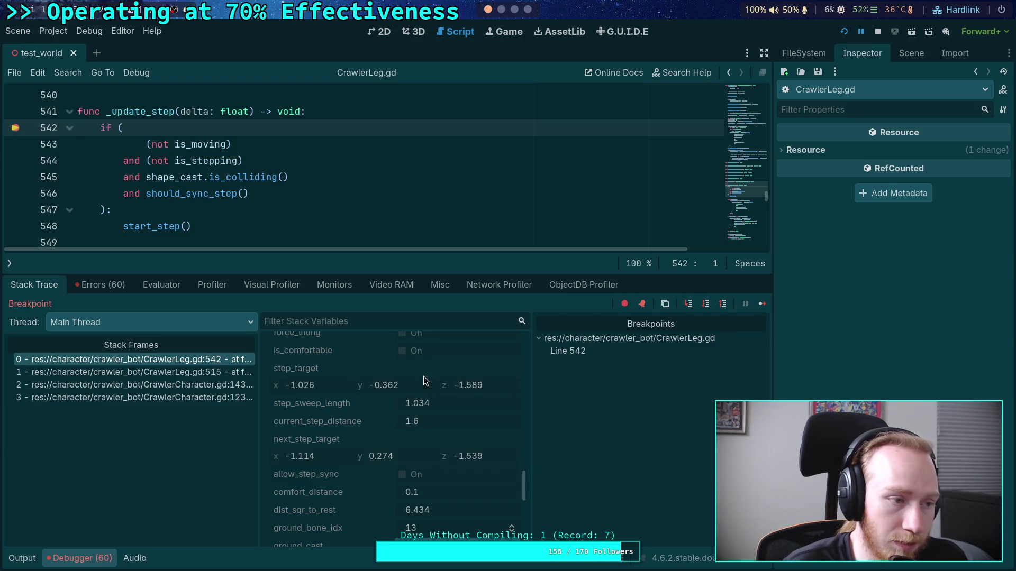
- Inspect big_crawler_bot's legs in top orthogonal 3D view, then close it and return to CrawlerLeg.gd
left_click(910, 54)
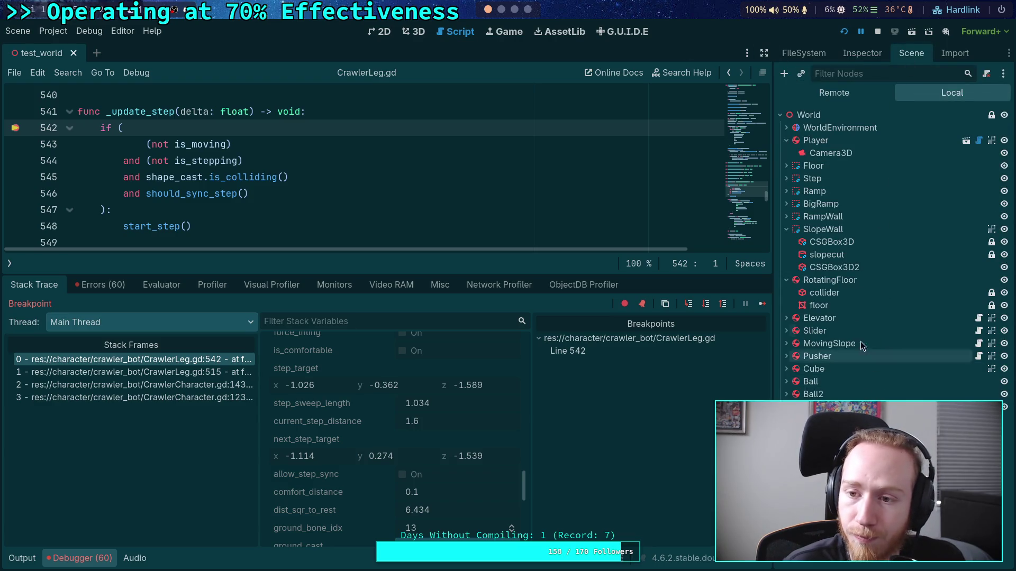
left_click(967, 140)
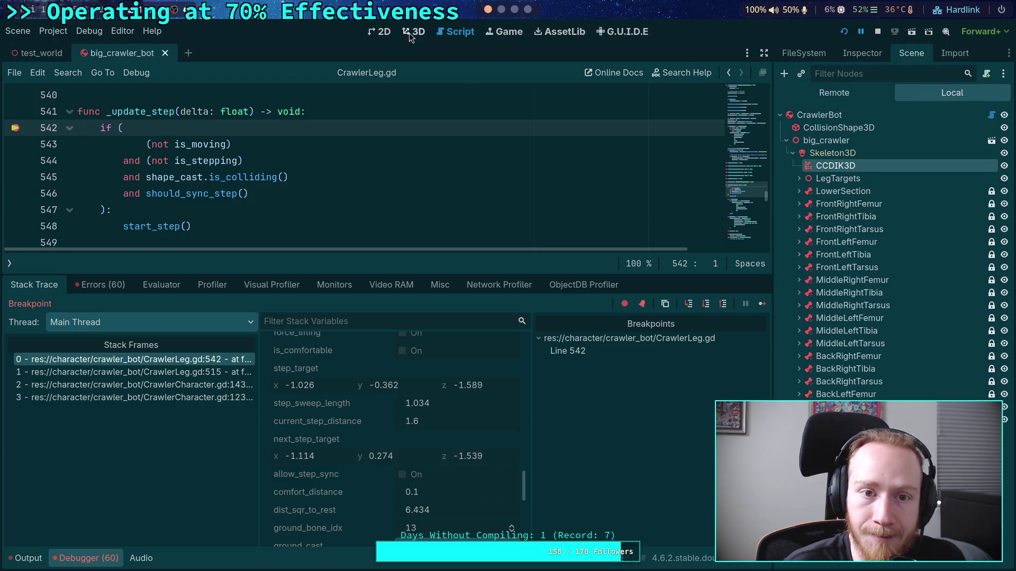
left_click(408, 32)
left_click(746, 98)
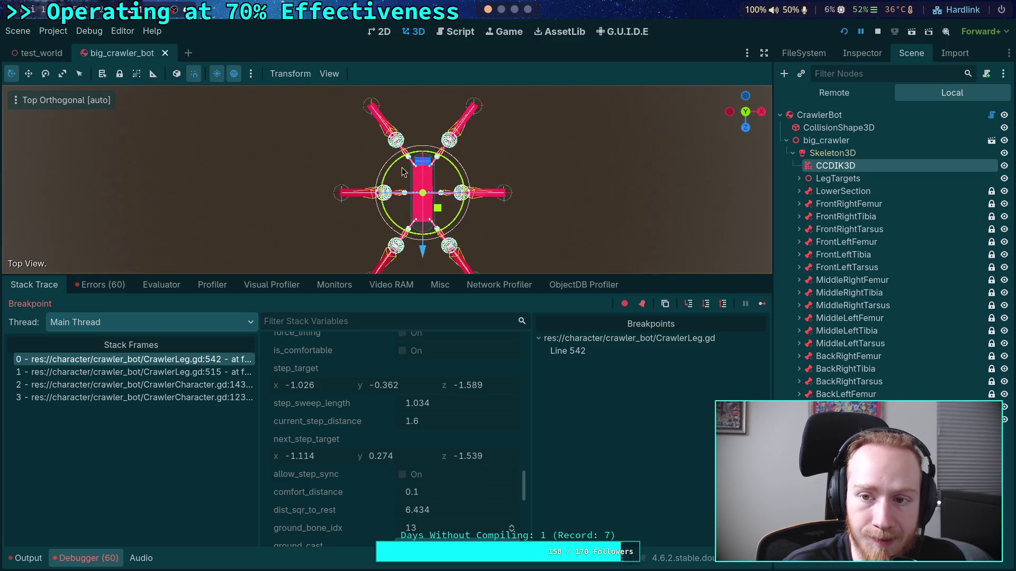
scroll(407, 167, "up", 6)
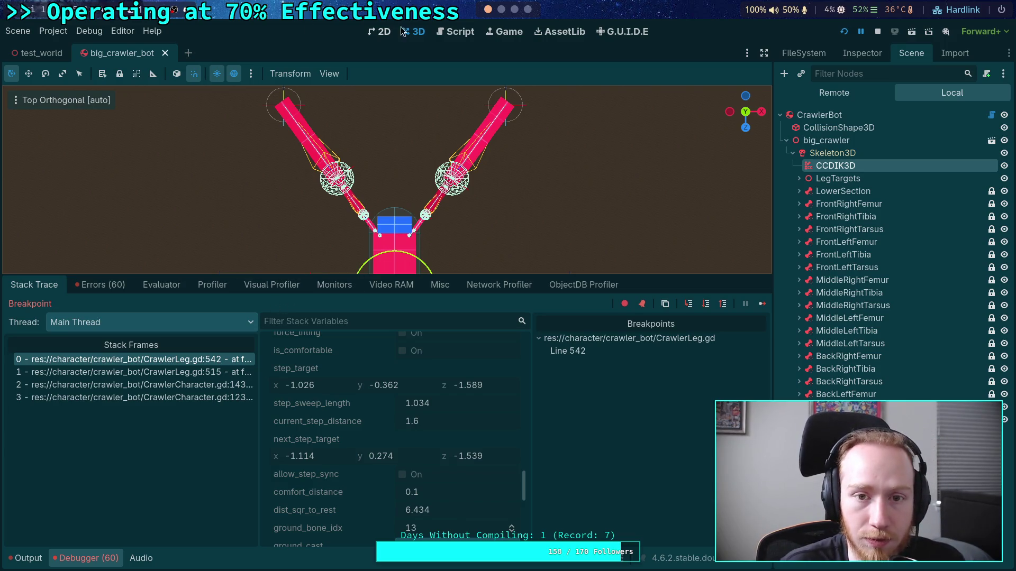
left_click(455, 31)
left_click(165, 53)
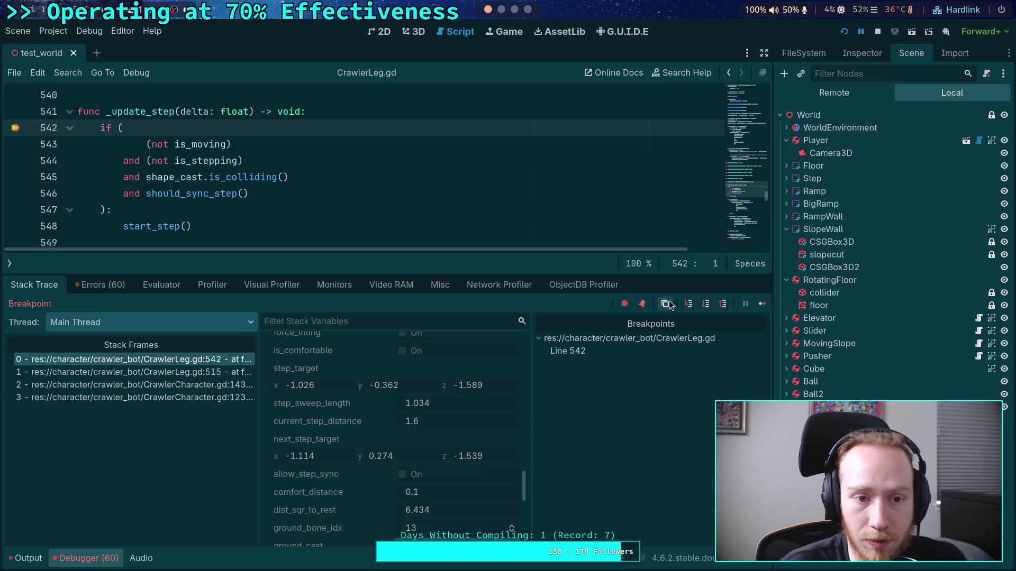
- Step past the start_step check and debug sphere block through the leg_speed calculation to line 585
left_click(709, 308)
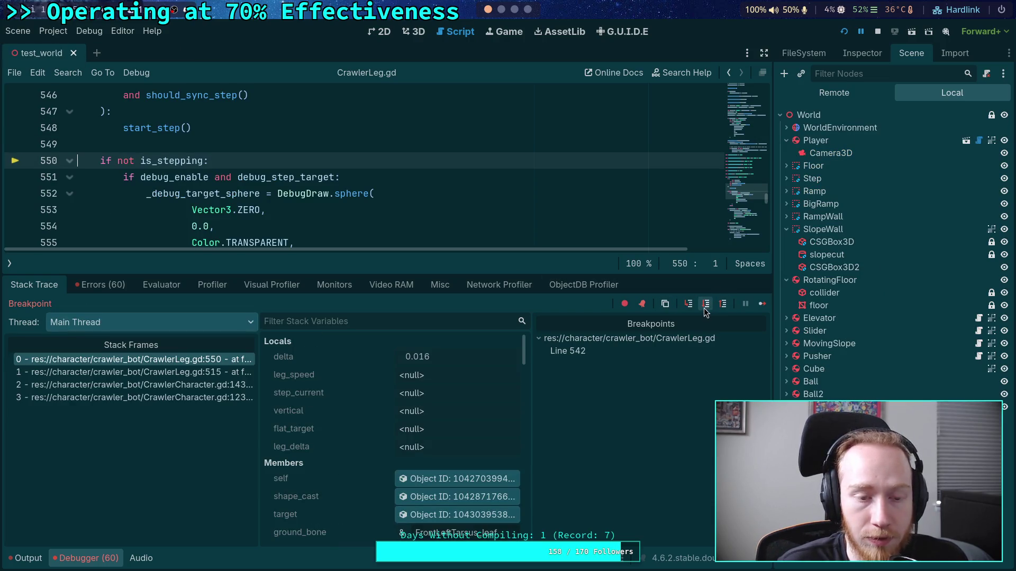
scroll(369, 201, "up", 4)
scroll(369, 201, "down", 2)
scroll(369, 201, "down", 4)
scroll(389, 199, "up", 1)
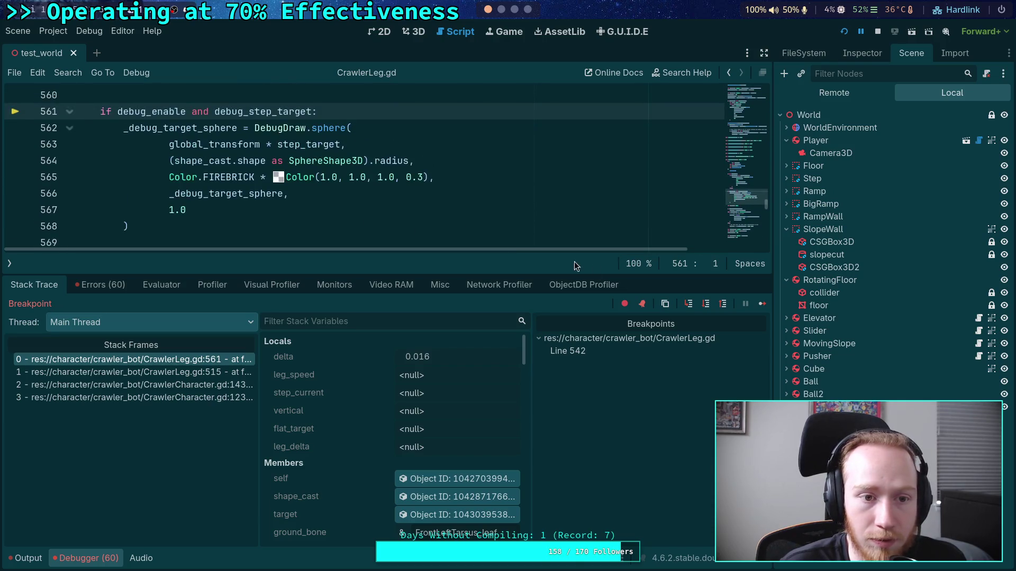
left_click(702, 305)
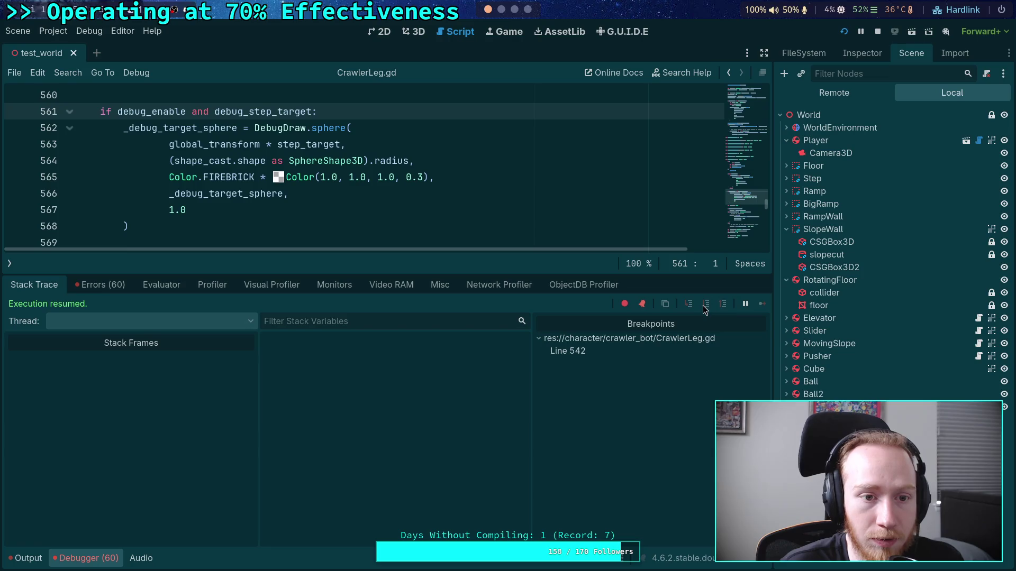
left_click(707, 305)
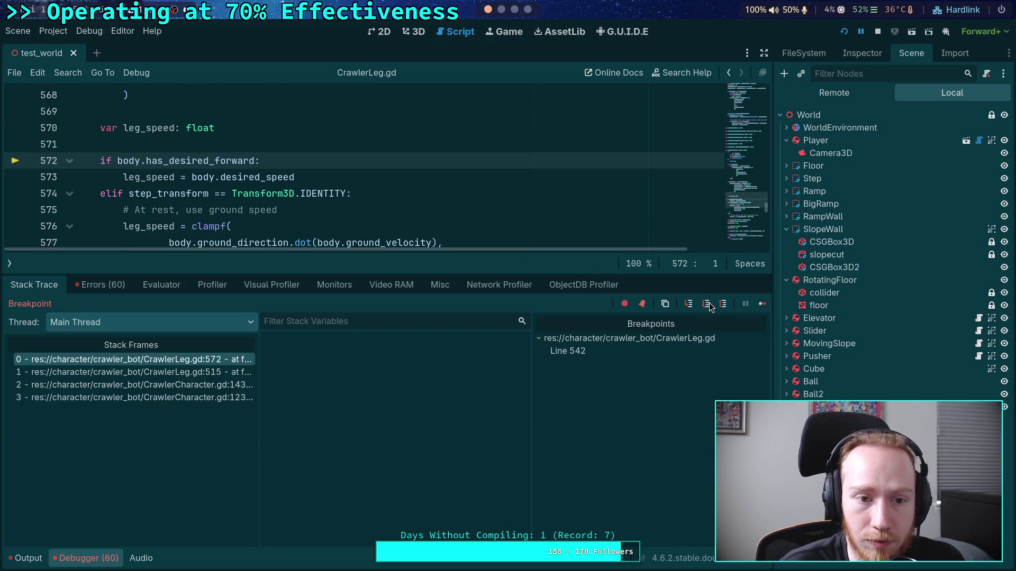
left_click(707, 305)
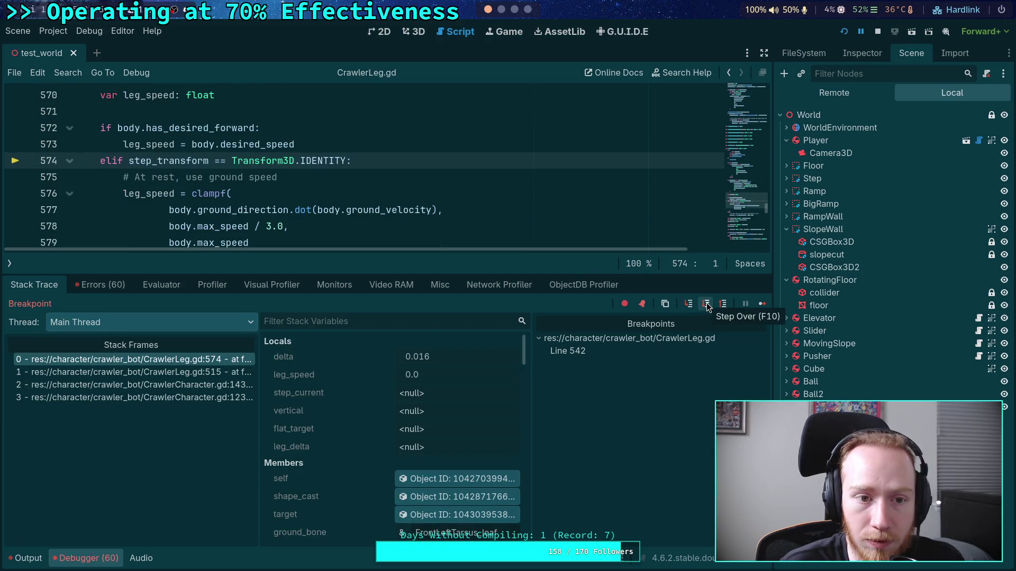
left_click(706, 305)
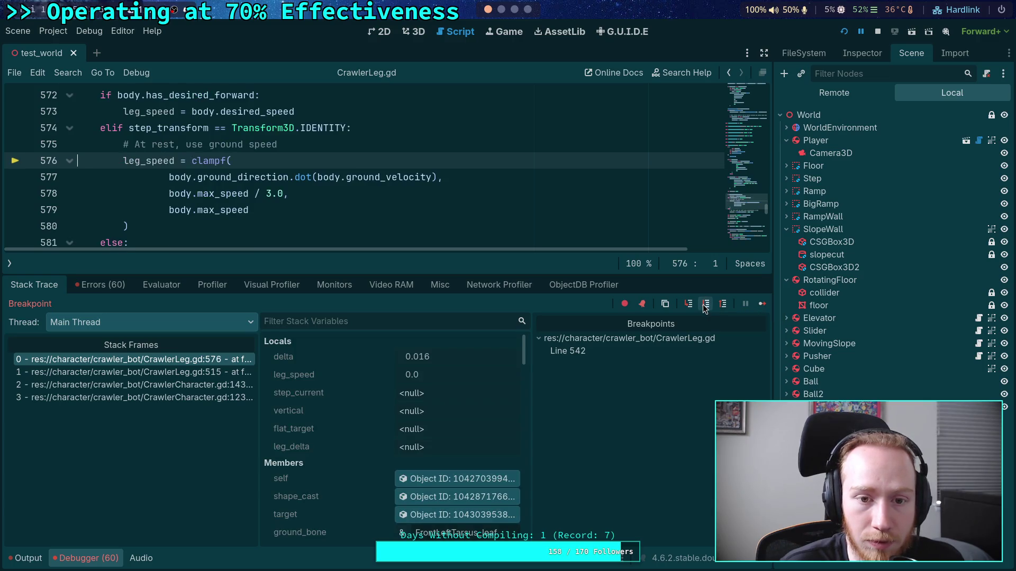
left_click(705, 305)
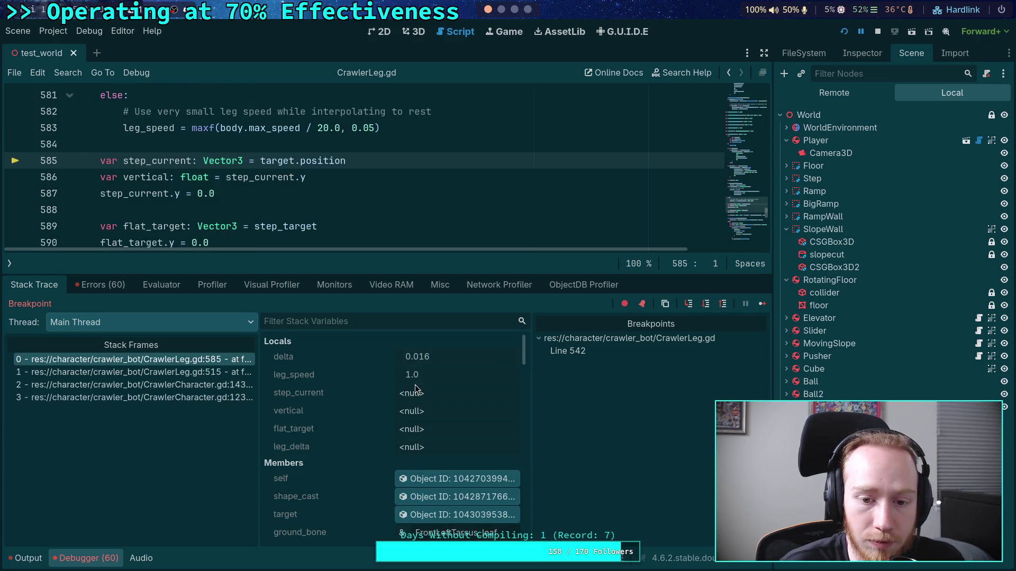
- Step through step_current, the -0.408 vertical offset and flat_target setup to line 592
scroll(378, 225, "up", 2)
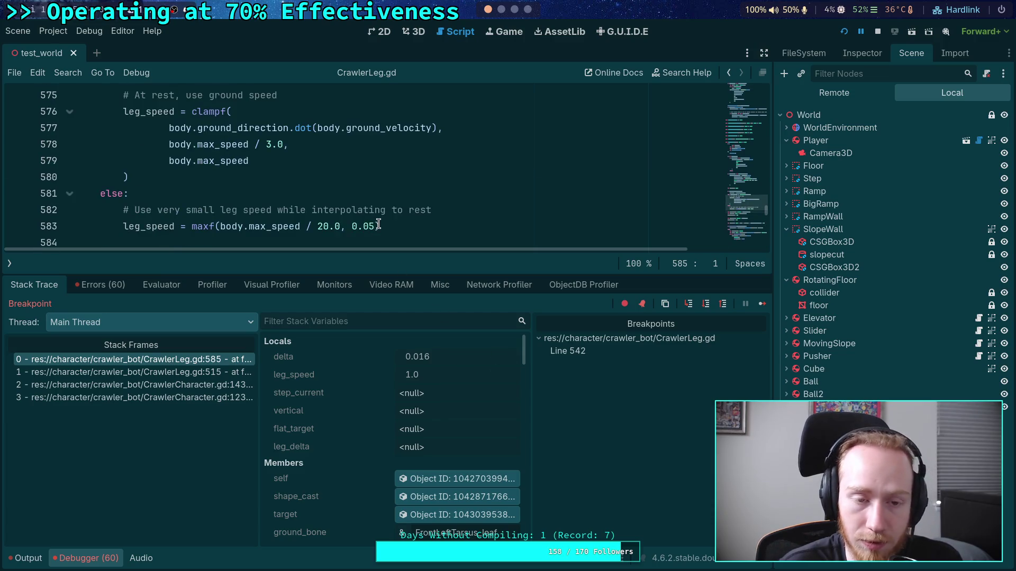
scroll(379, 225, "down", 3)
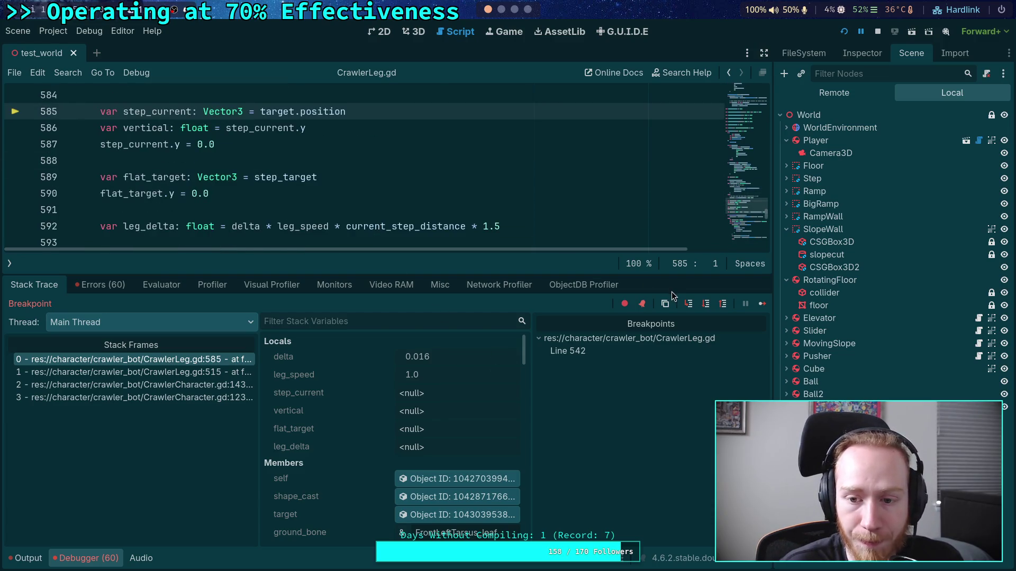
left_click(706, 305)
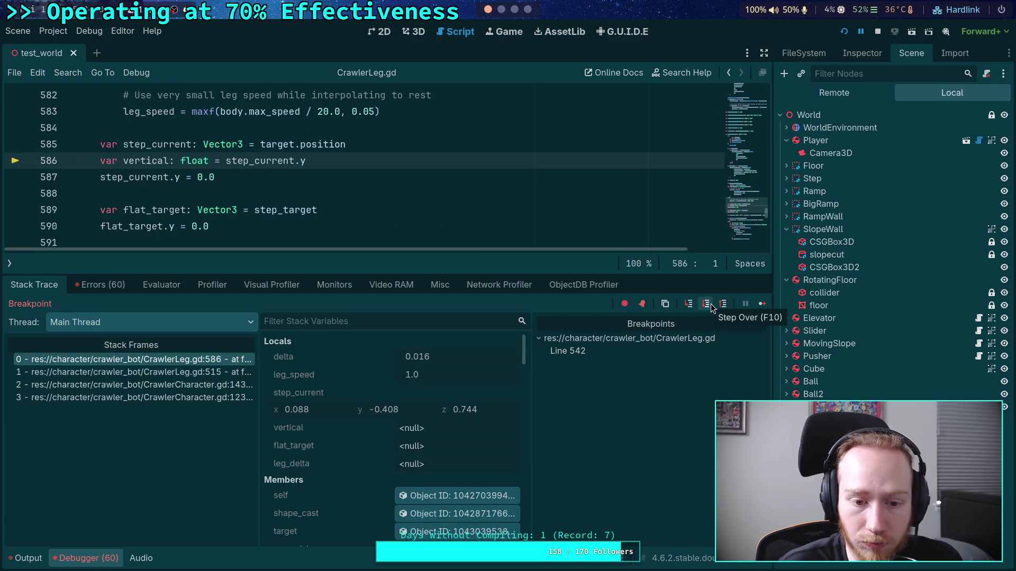
left_click(706, 305)
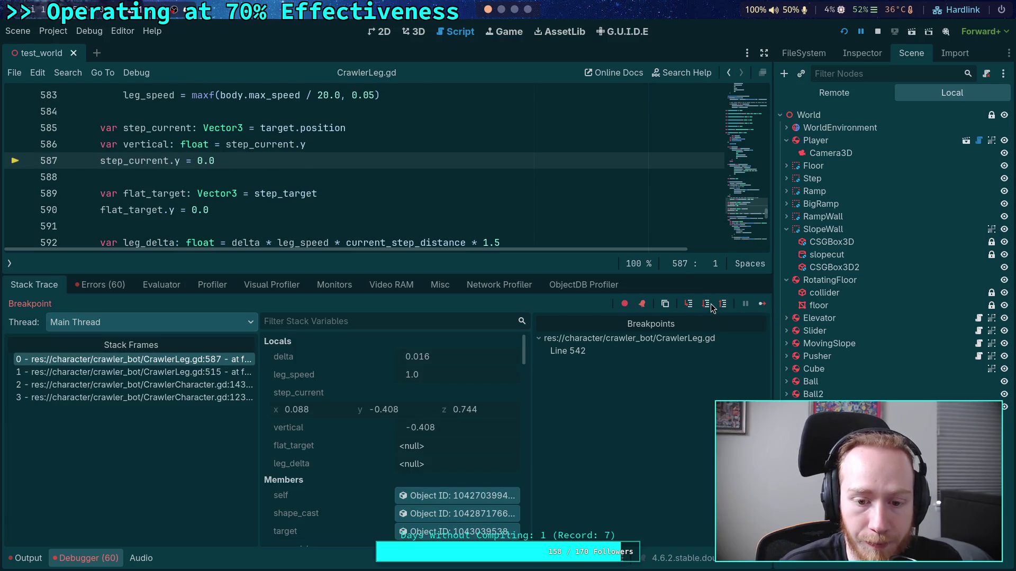
left_click(709, 306)
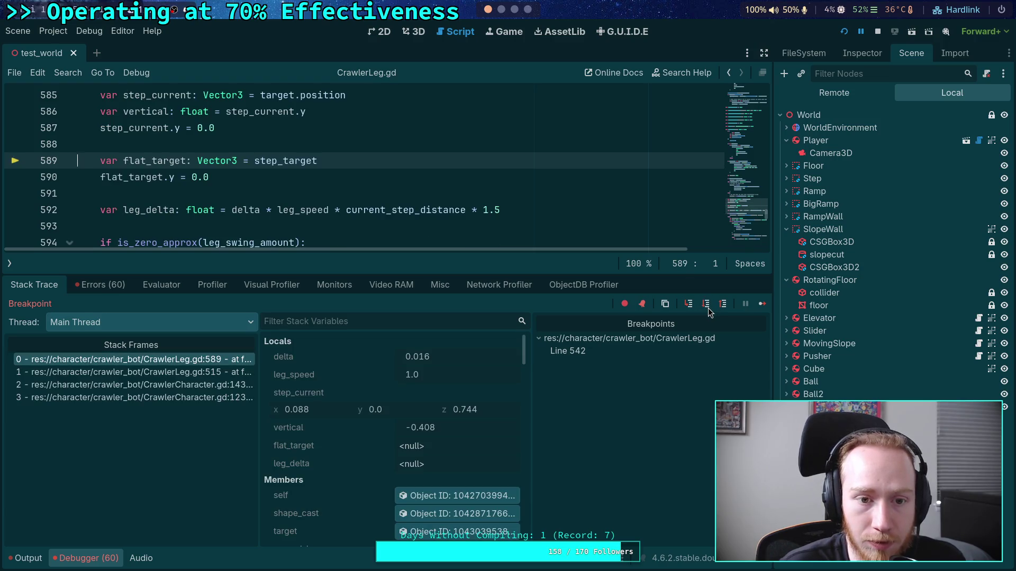
left_click(706, 305)
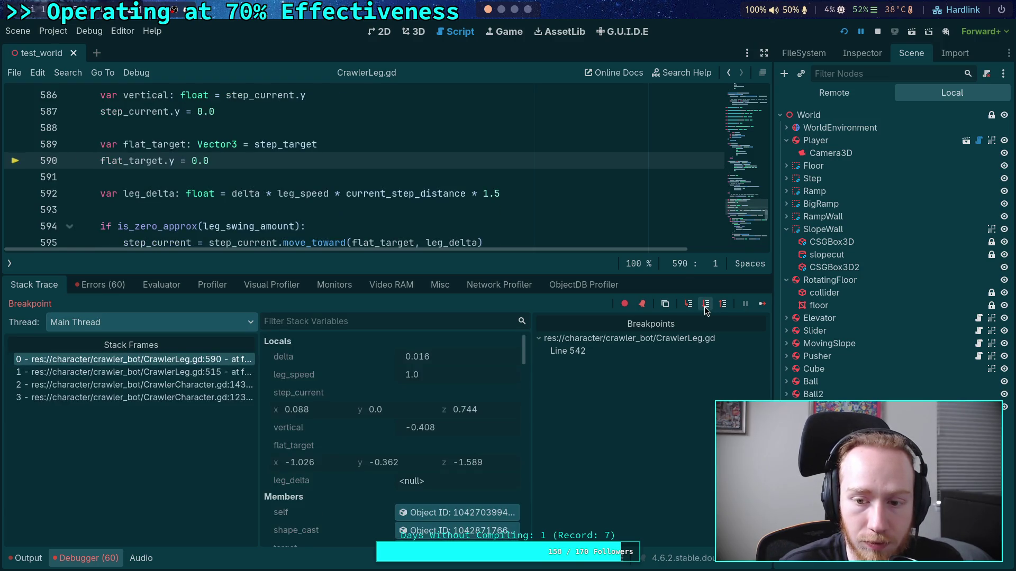
left_click(706, 305)
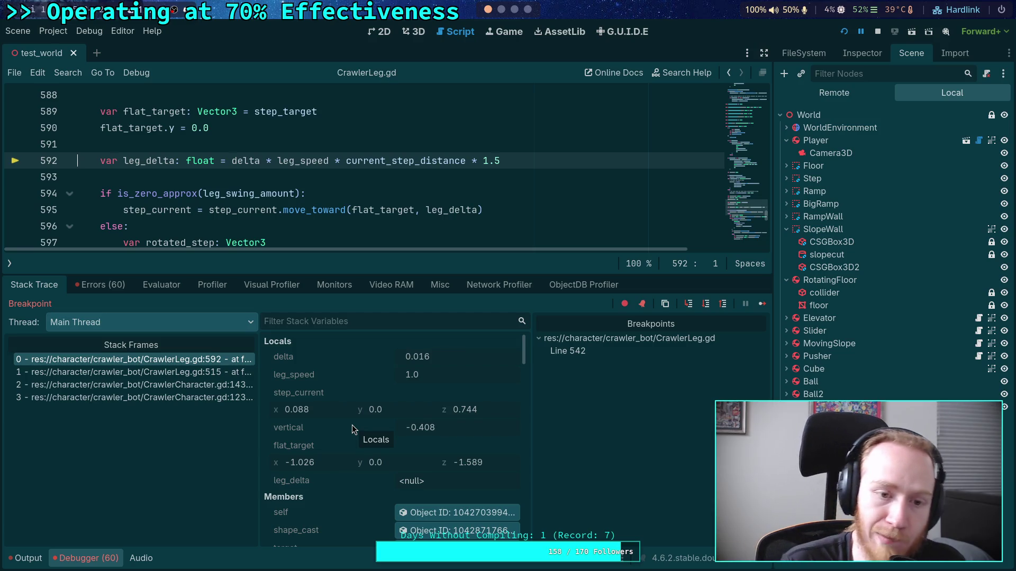
- Step over the leg swing check into the rotated-step branch, reaching the signed step angle
left_click(706, 304)
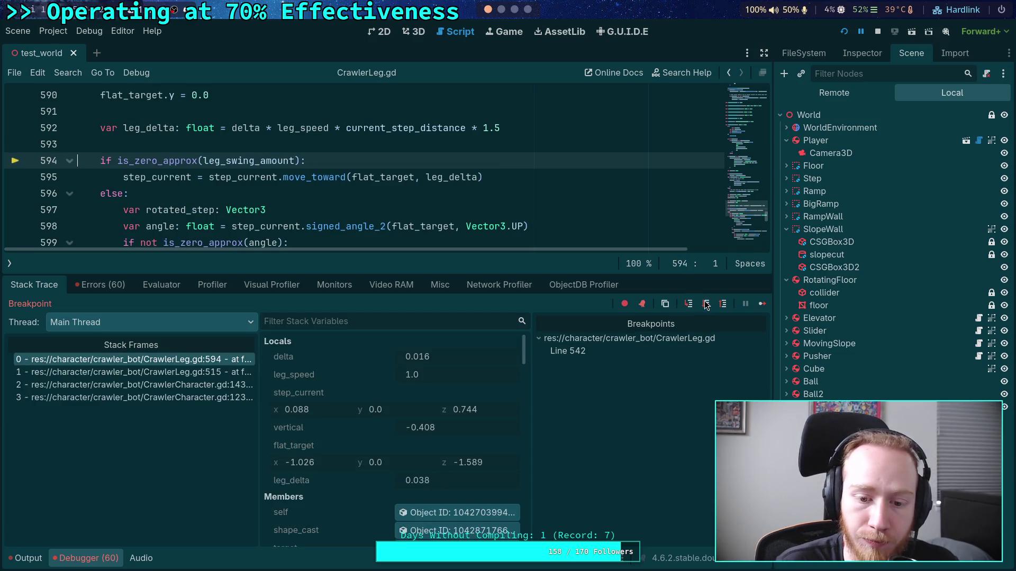
left_click(703, 308)
left_click(704, 306)
left_click(702, 310)
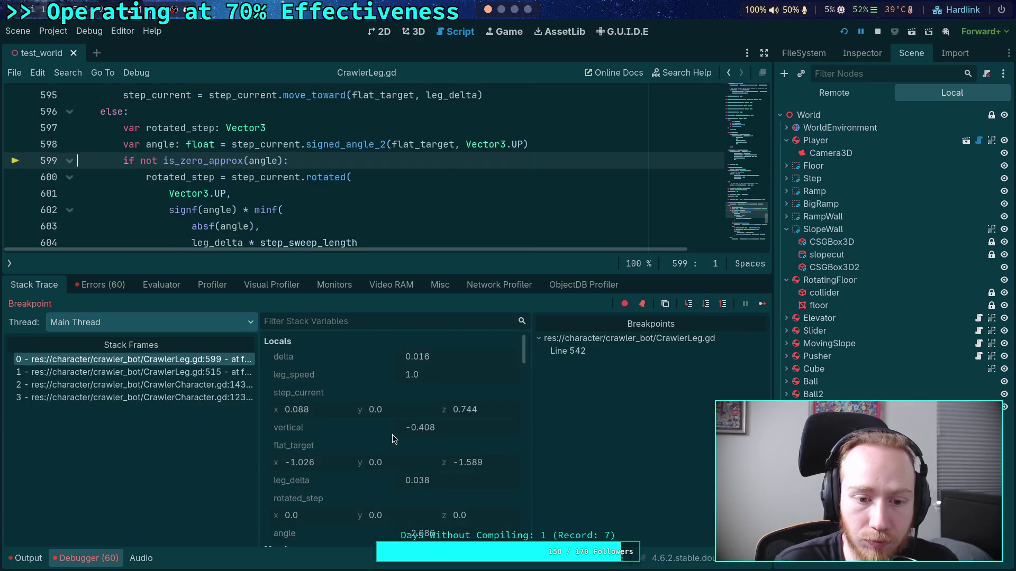
scroll(359, 418, "down", 2)
scroll(379, 458, "up", 1)
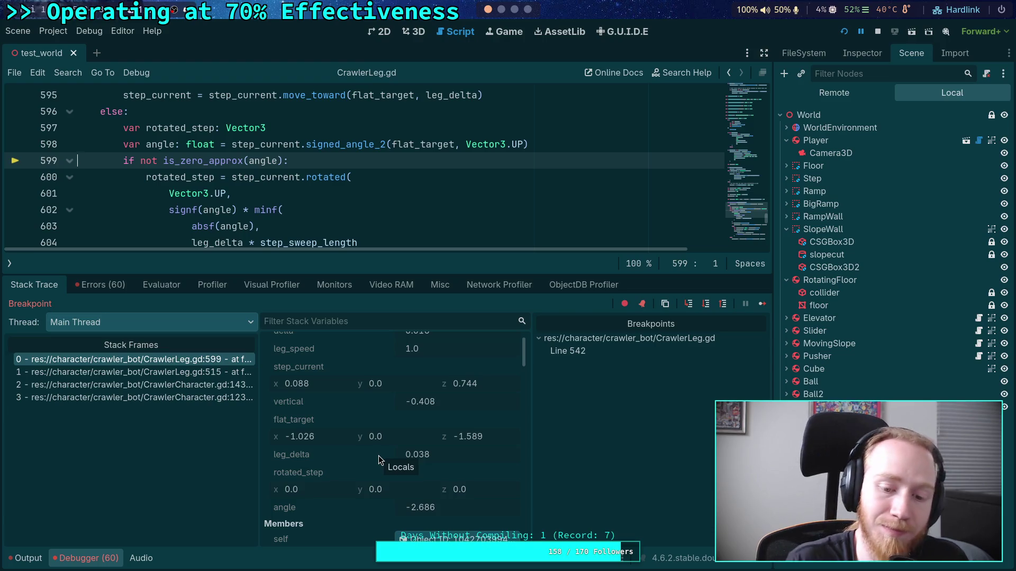
- Enlarge the code editor and step past the step_current rotation into the length branch at line 610
left_click_drag(425, 273, 421, 300)
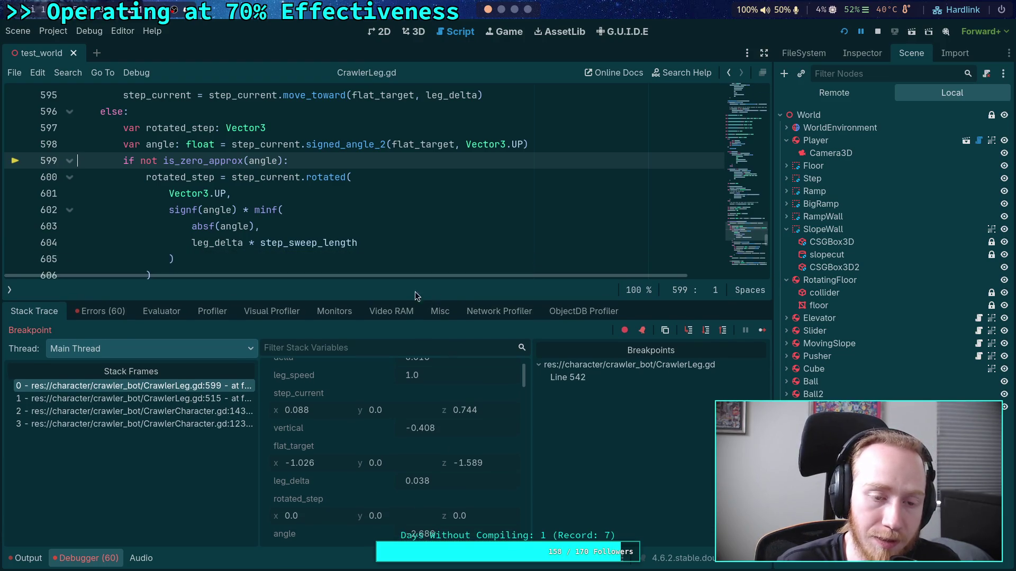
left_click(702, 336)
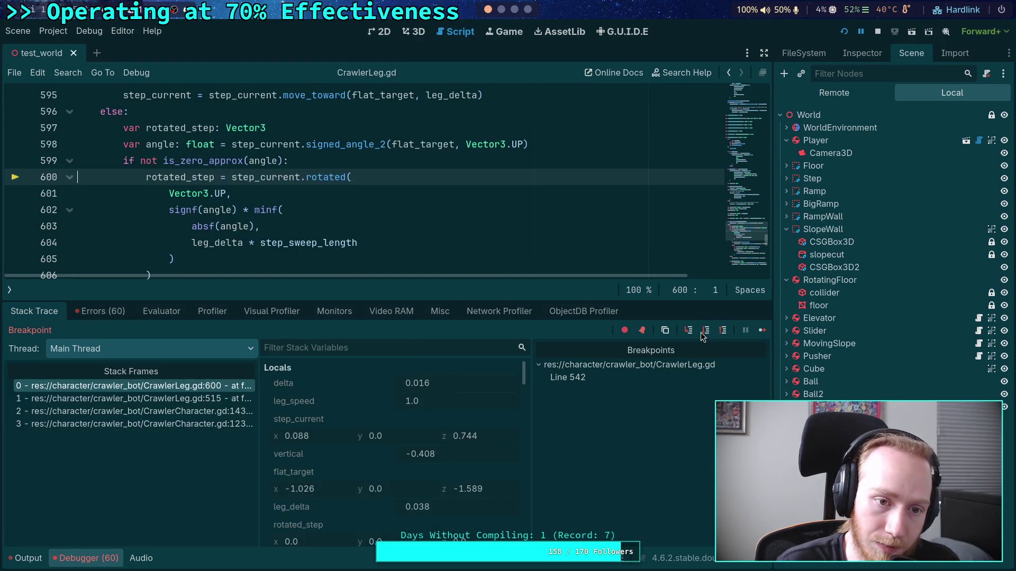
left_click(705, 331)
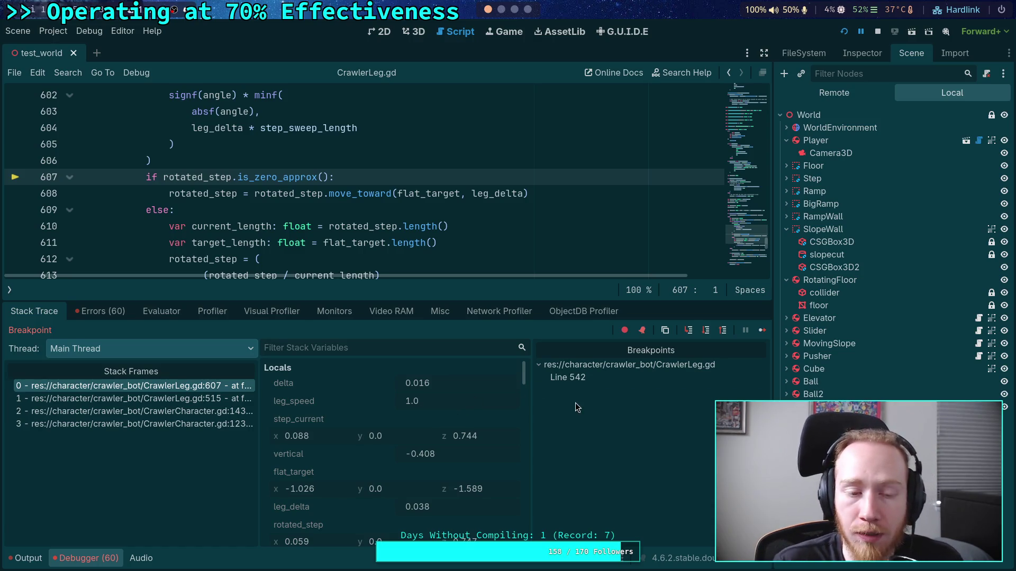
left_click(706, 331)
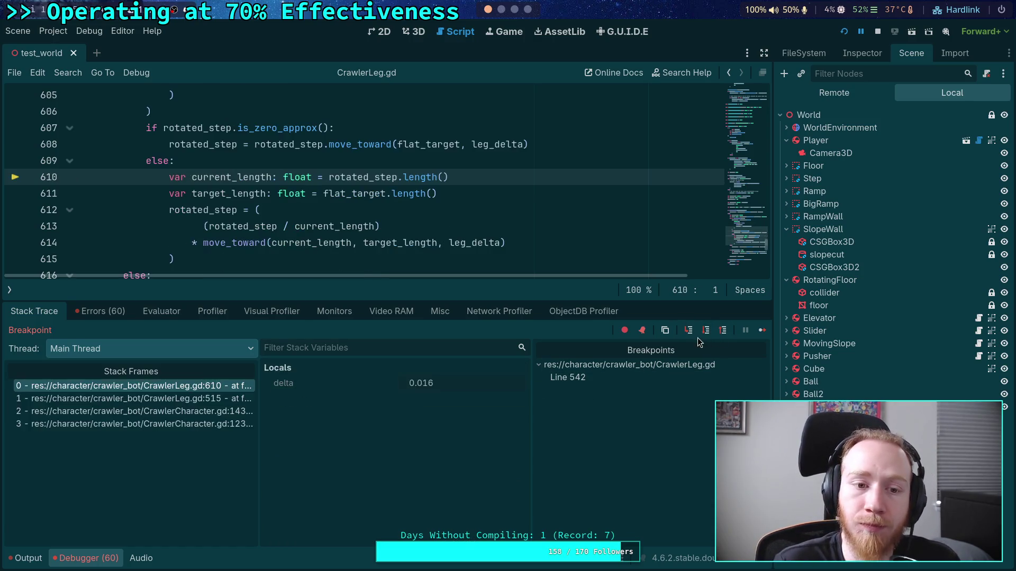
- Step to line 612, inspect current_length 0.749, target_length 1.892 and flat_target, then select target_length on line 614
left_click(706, 331)
left_click(706, 331)
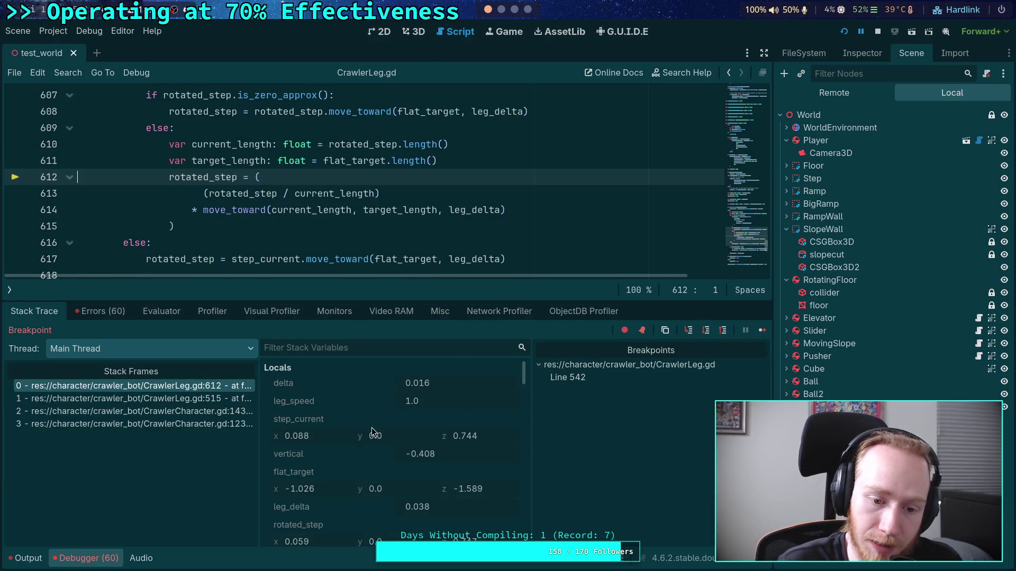
scroll(369, 440, "down", 5)
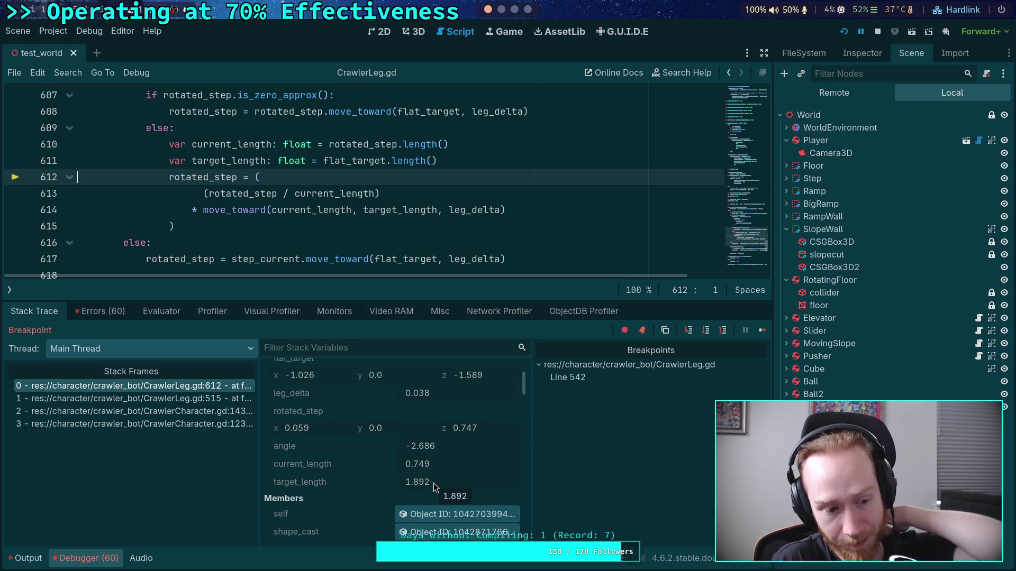
mouse_move(424, 258)
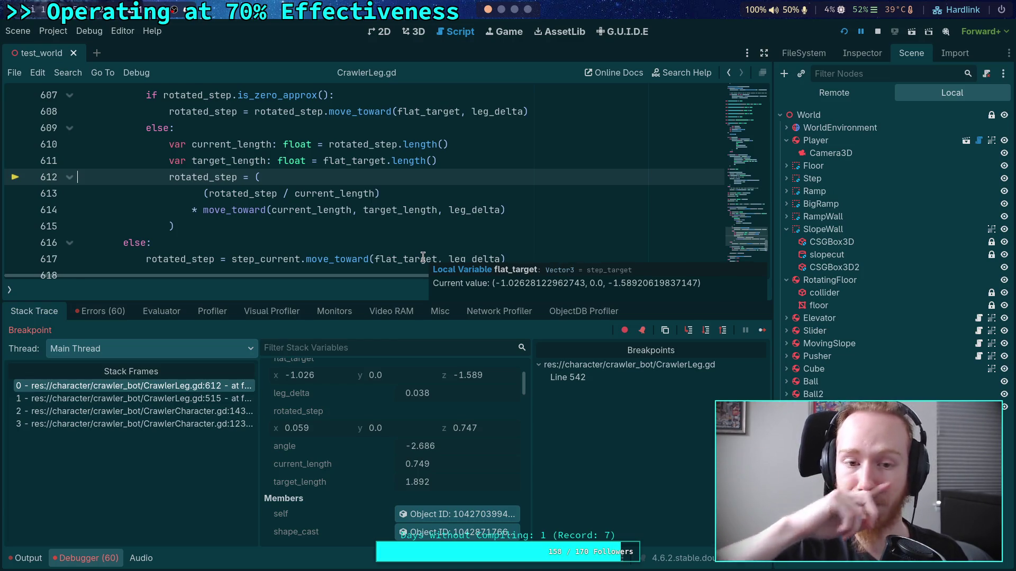
left_click(246, 228)
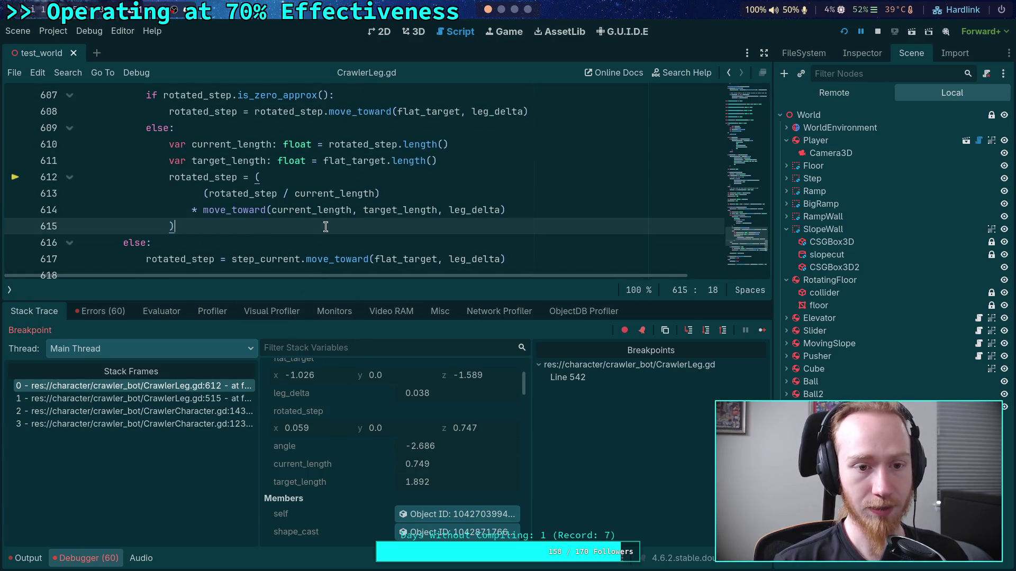
double_click(376, 210)
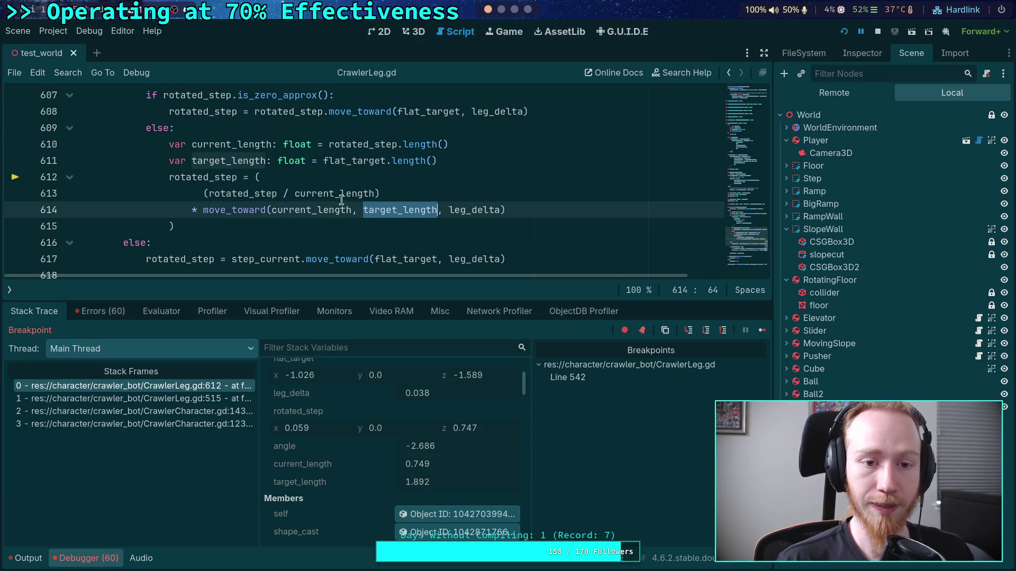
- Make line 611 compute rotated_step.dot(flat_target) * flat_target.length(), save, and stop the debug session
left_click(453, 163)
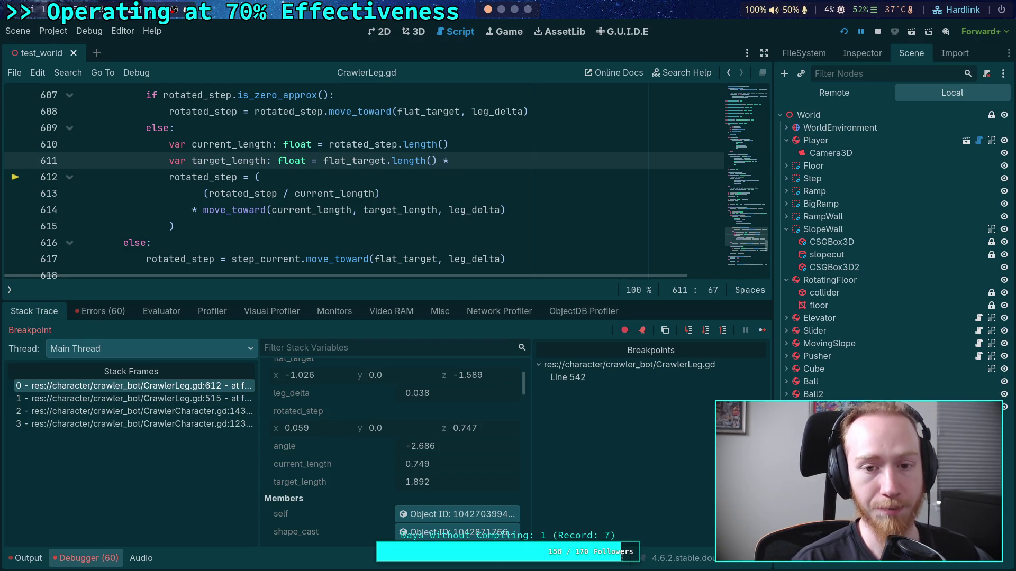
left_click(326, 161)
key("Left")
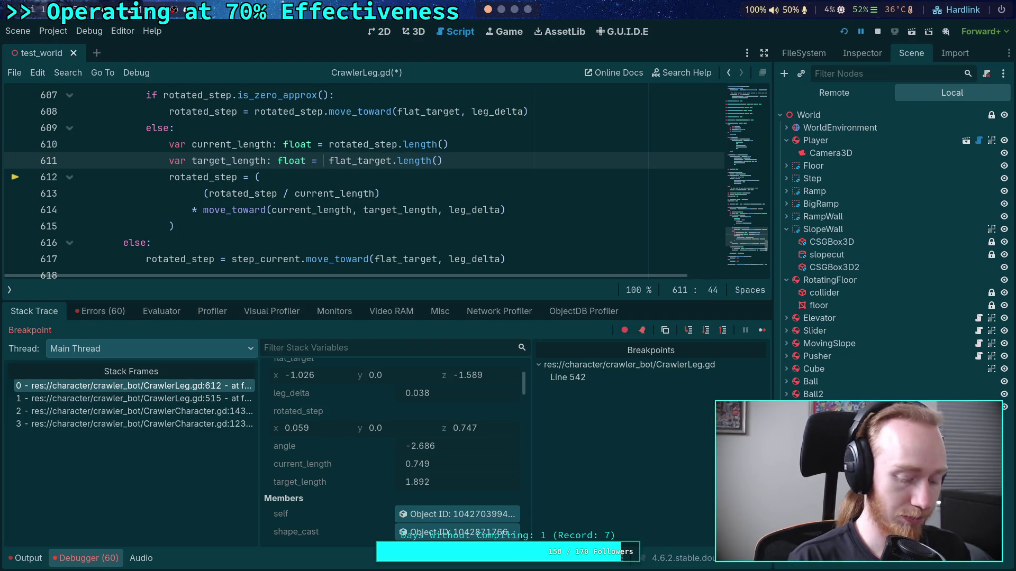
type("step_")
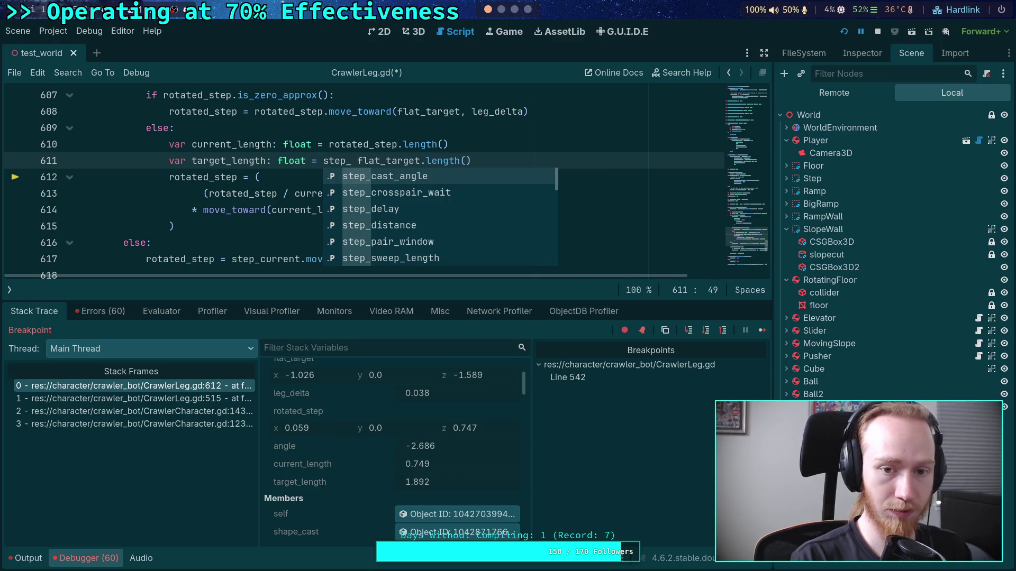
type("current.")
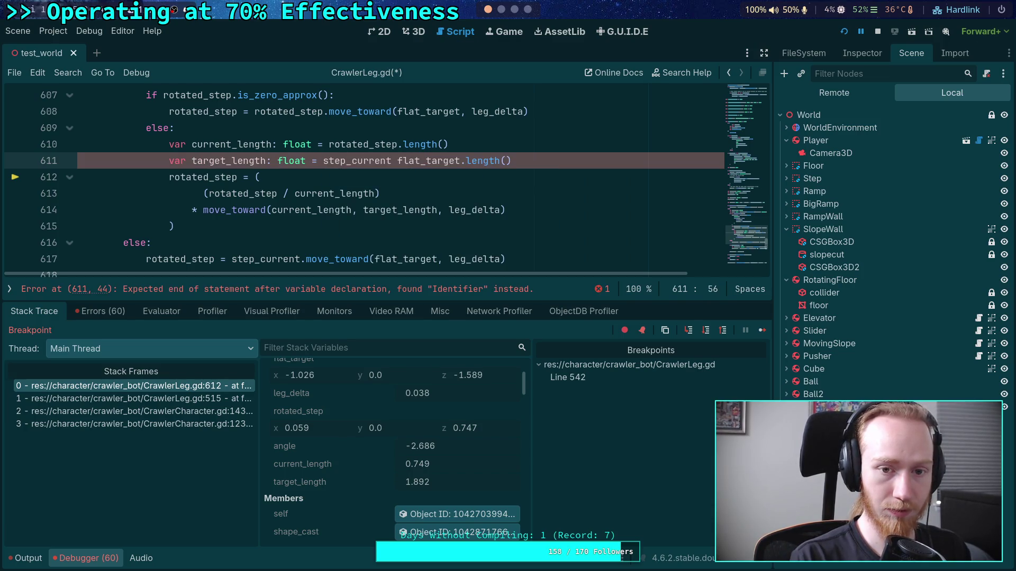
type("dot(")
key("Return")
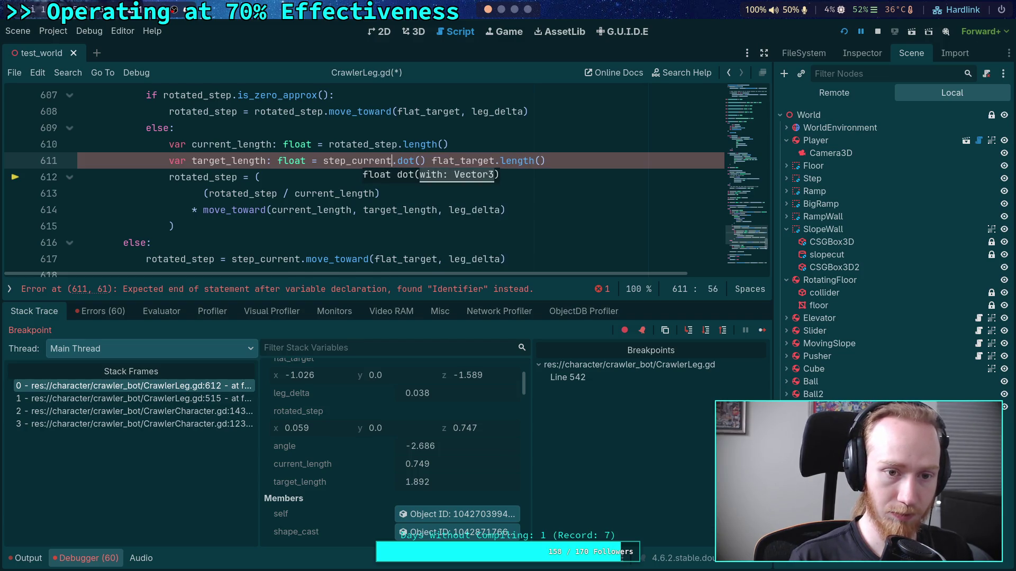
key("BackSpace")
key("BackSpace")
key("BackSpace")
type("rotat")
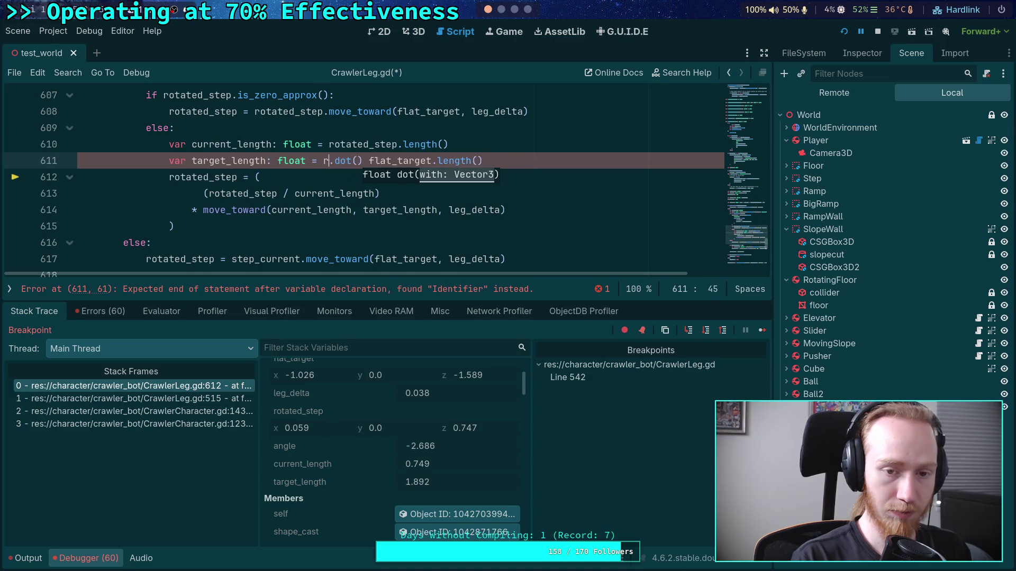
type("ed_step.dot(")
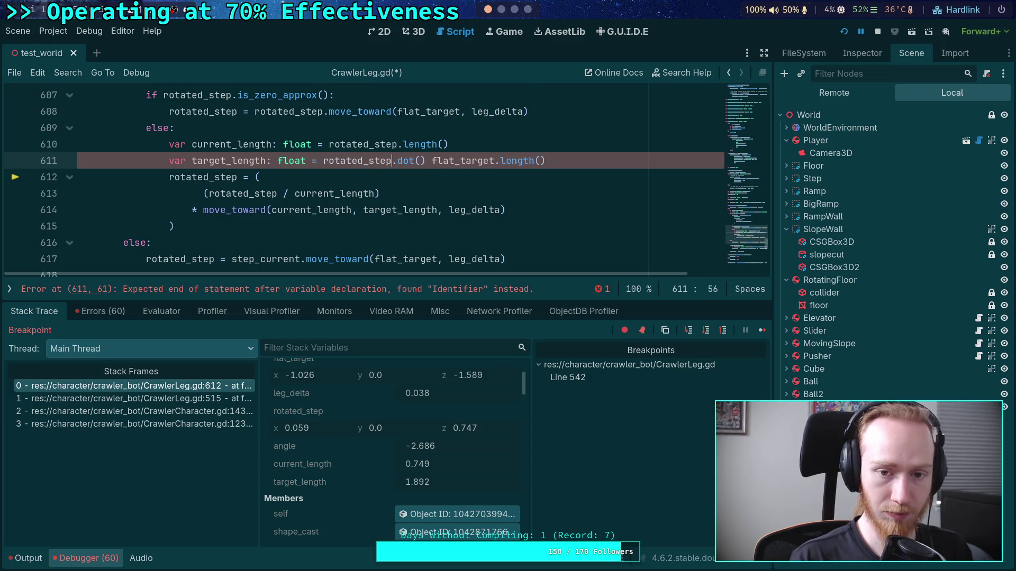
type("flat")
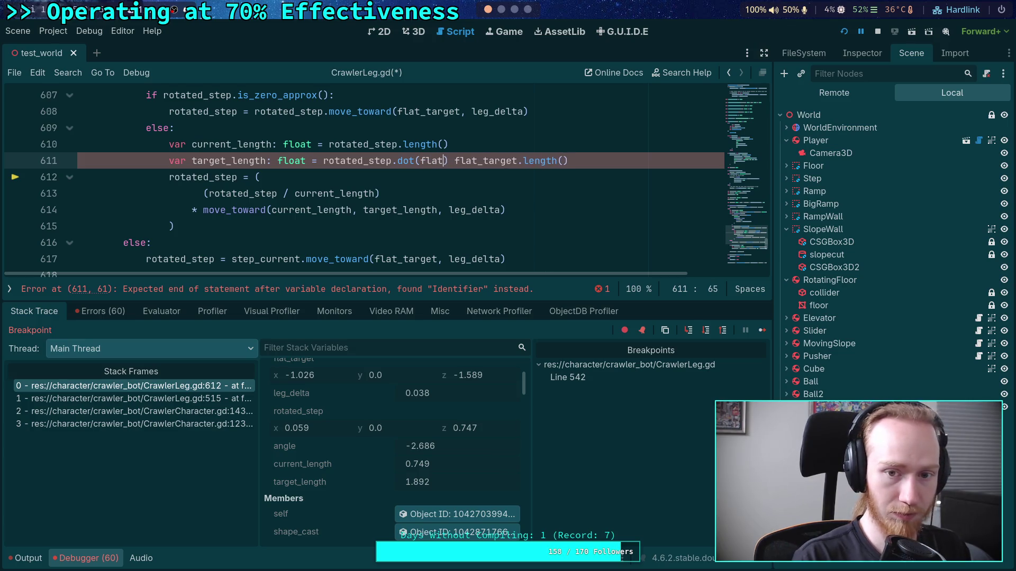
type("_target)")
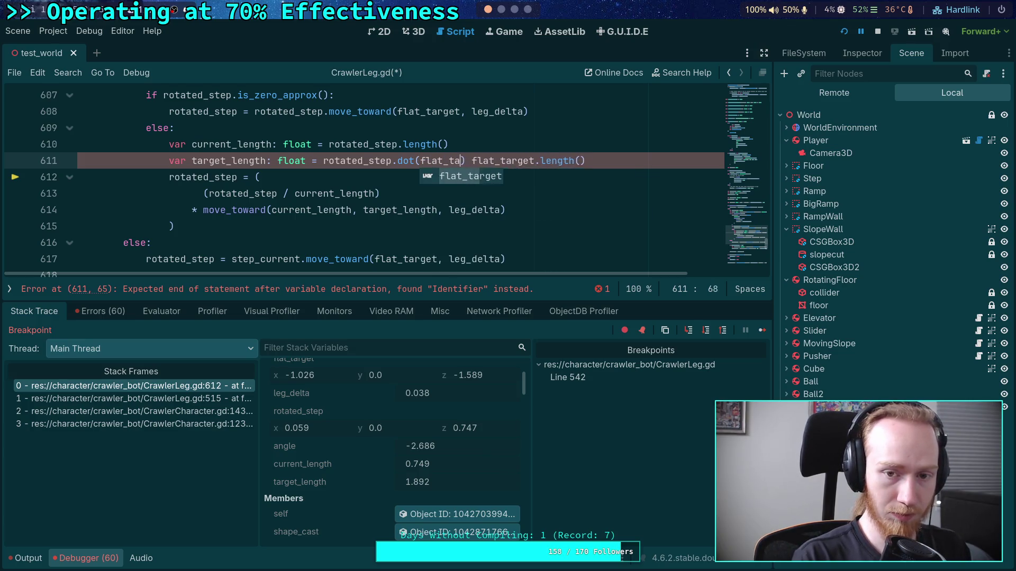
type(" *")
key("ctrl+s")
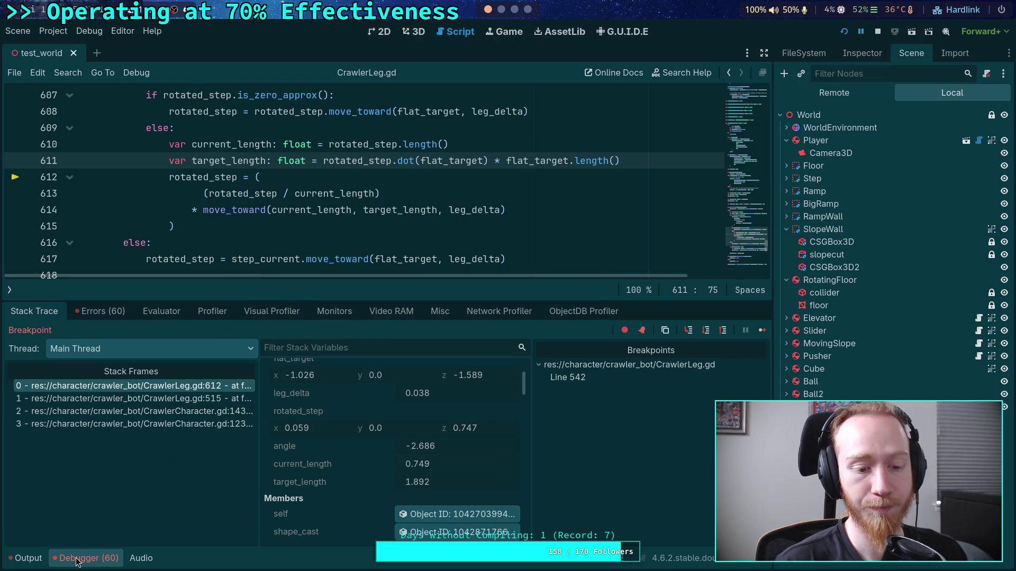
left_click(877, 32)
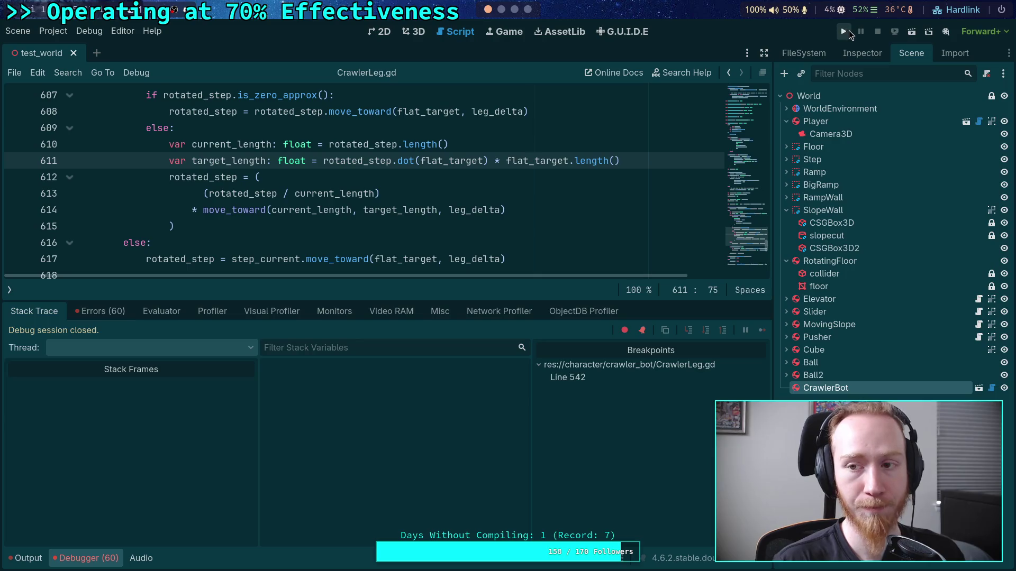
left_click(848, 31)
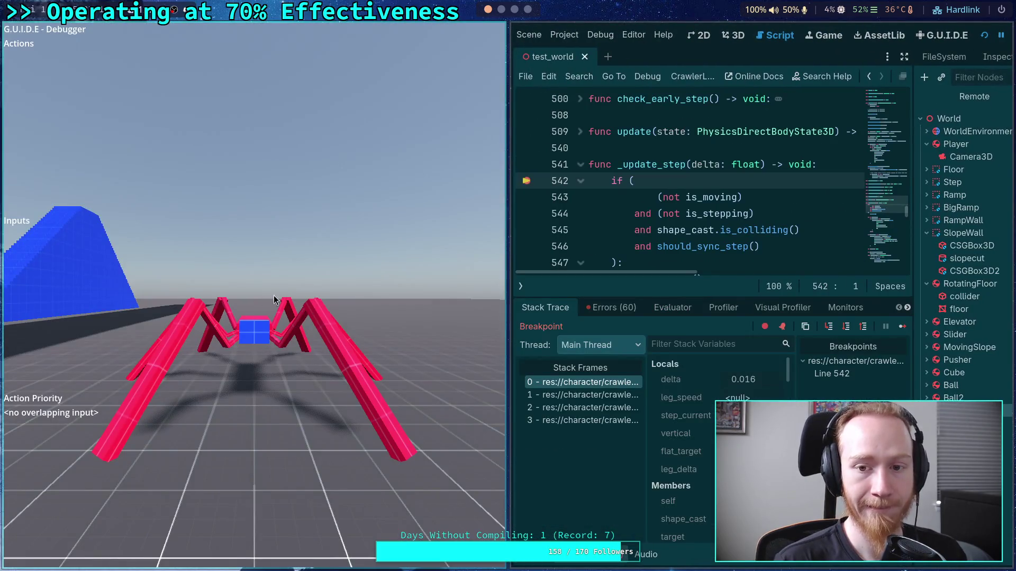
left_click(902, 326)
key("w")
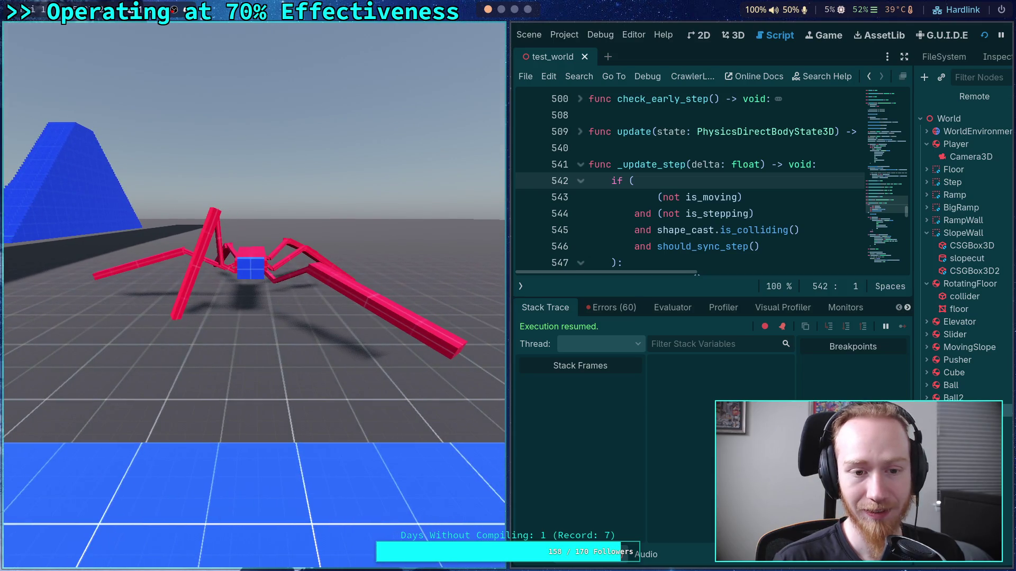
mouse_move(469, 300)
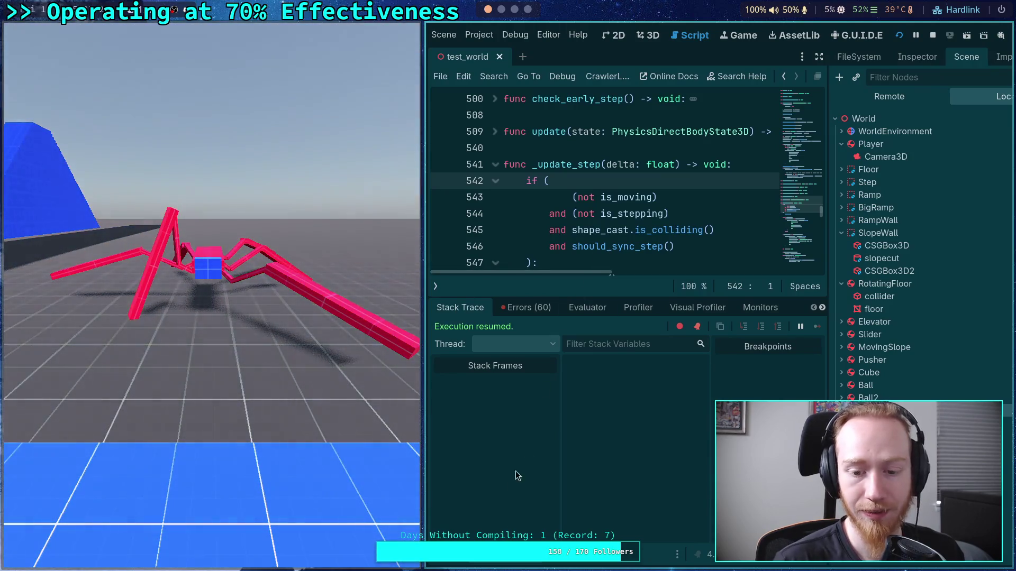
left_click(517, 554)
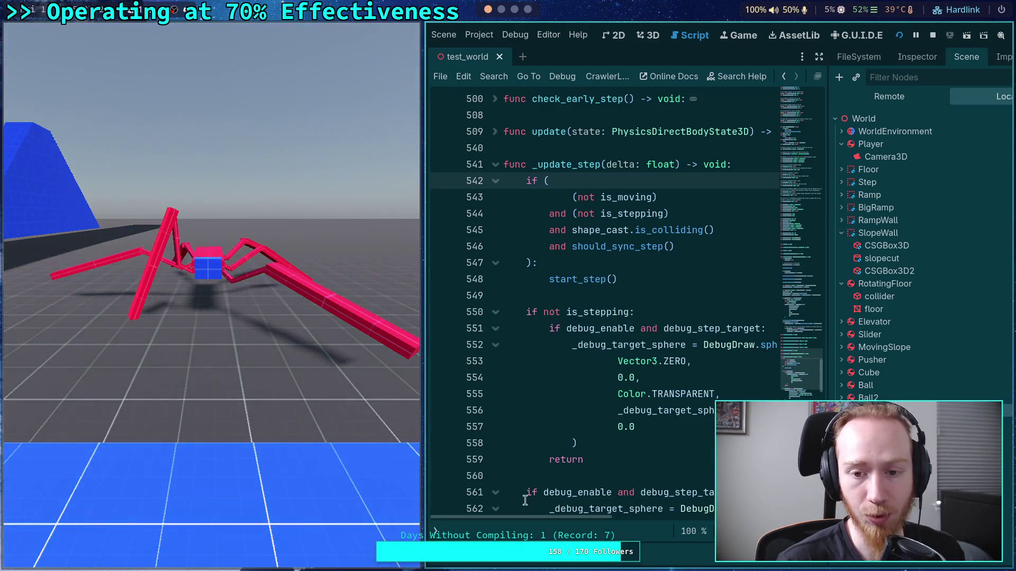
left_click(933, 35)
scroll(513, 226, "down", 20)
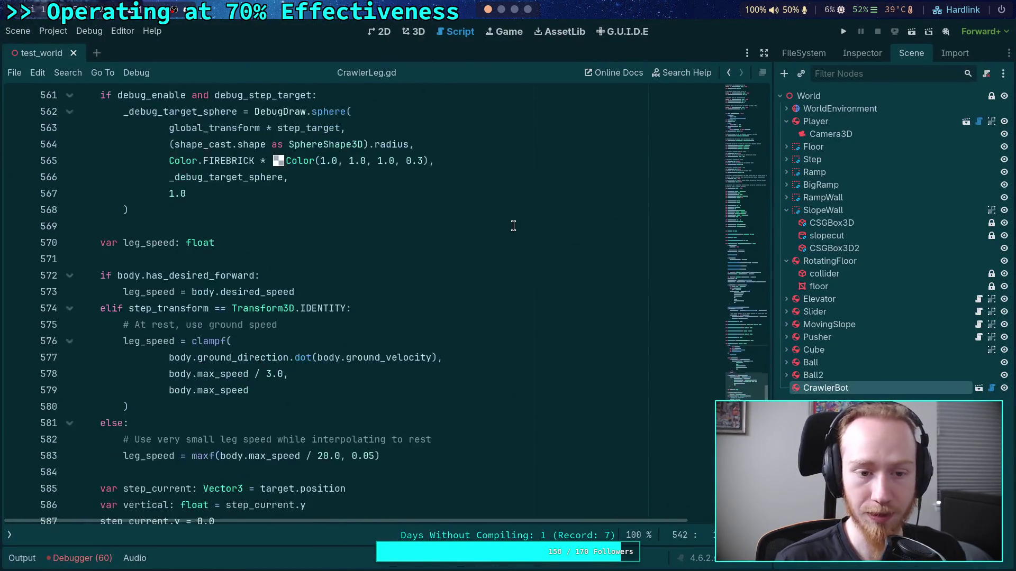
- Add a rotated_dir variable below line 610 holding (rotated_step / current_length)
scroll(513, 226, "down", 5)
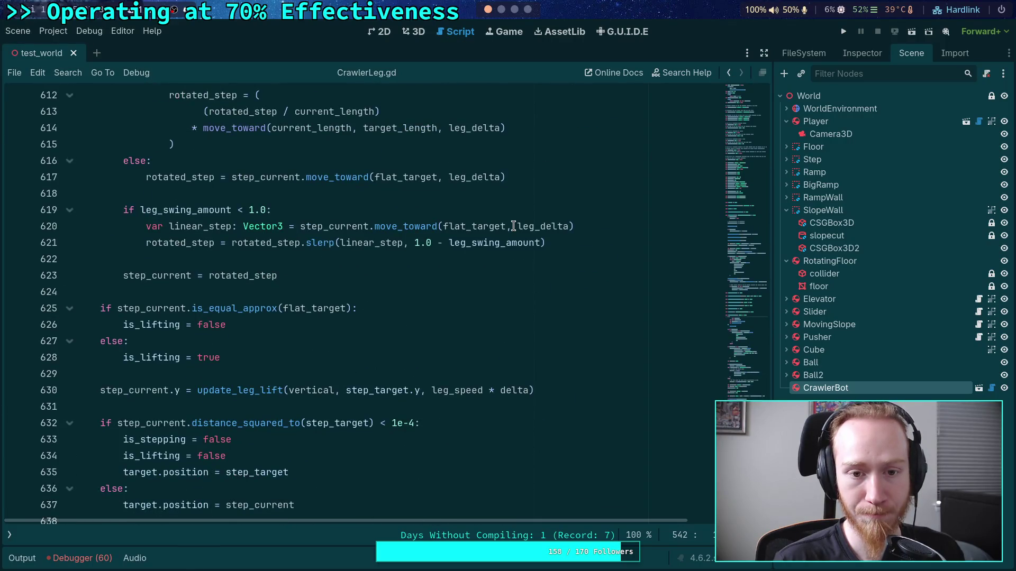
scroll(501, 264, "up", 3)
mouse_move(482, 274)
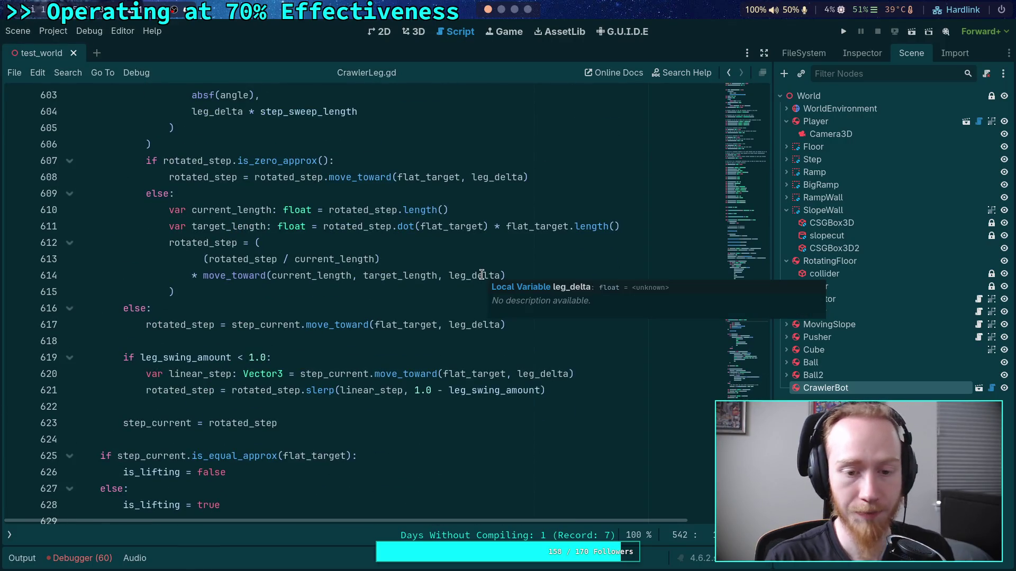
scroll(392, 239, "up", 2)
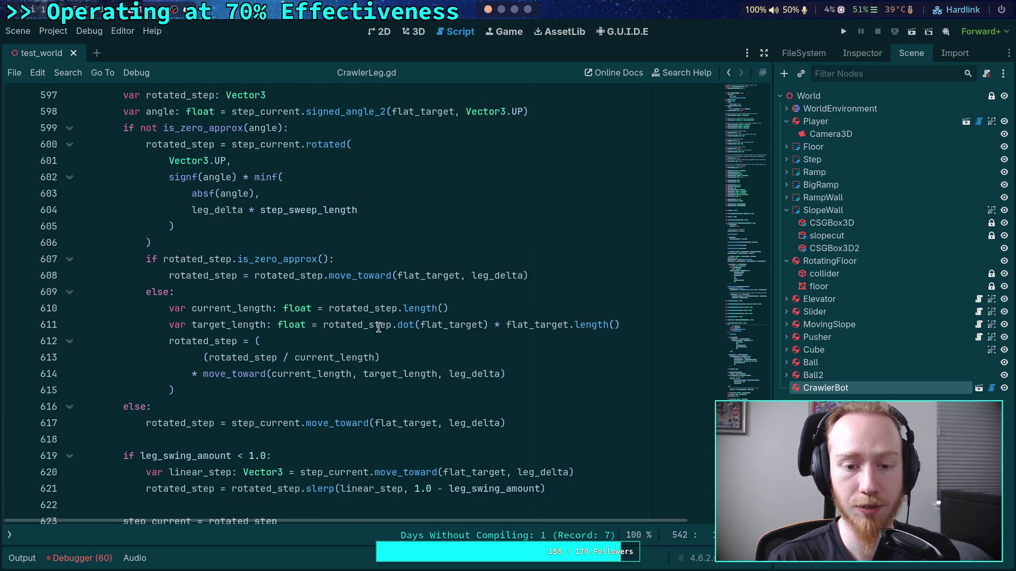
double_click(354, 326)
left_click(513, 304)
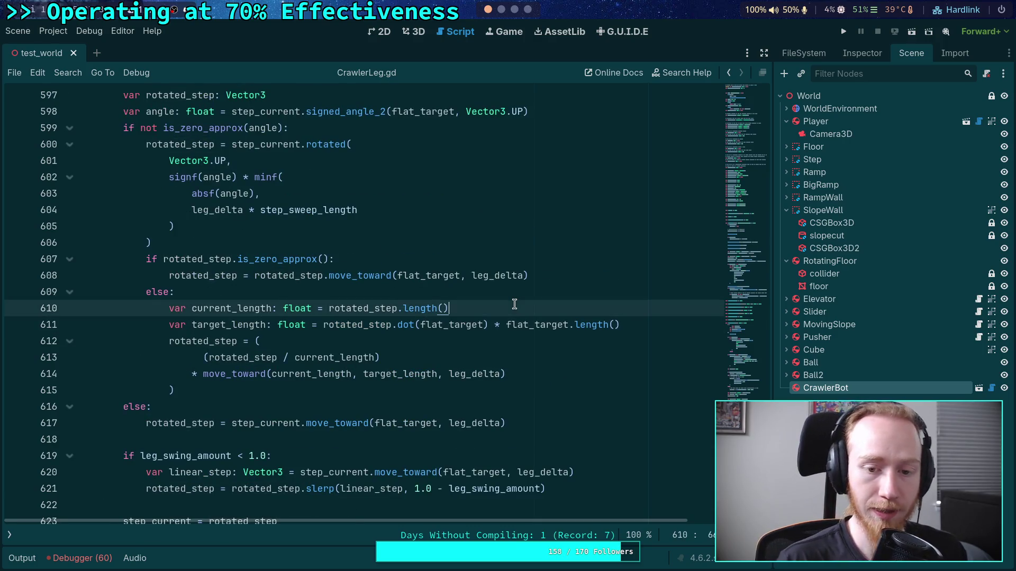
key("Return")
type("var rotated_dir: Vector3 =")
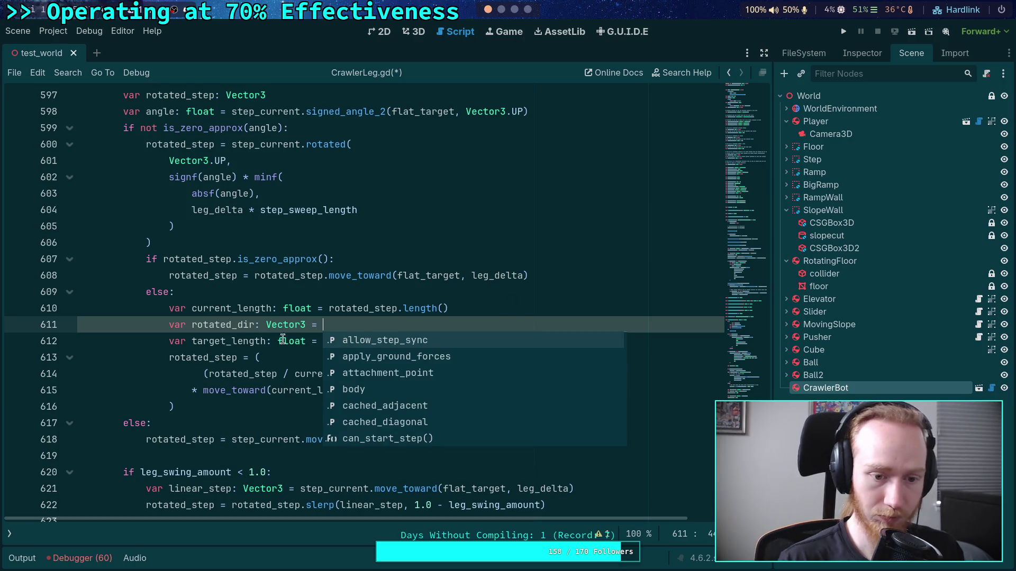
left_click_drag(204, 373, 382, 372)
key("ctrl+x")
left_click(373, 319)
key("ctrl+v")
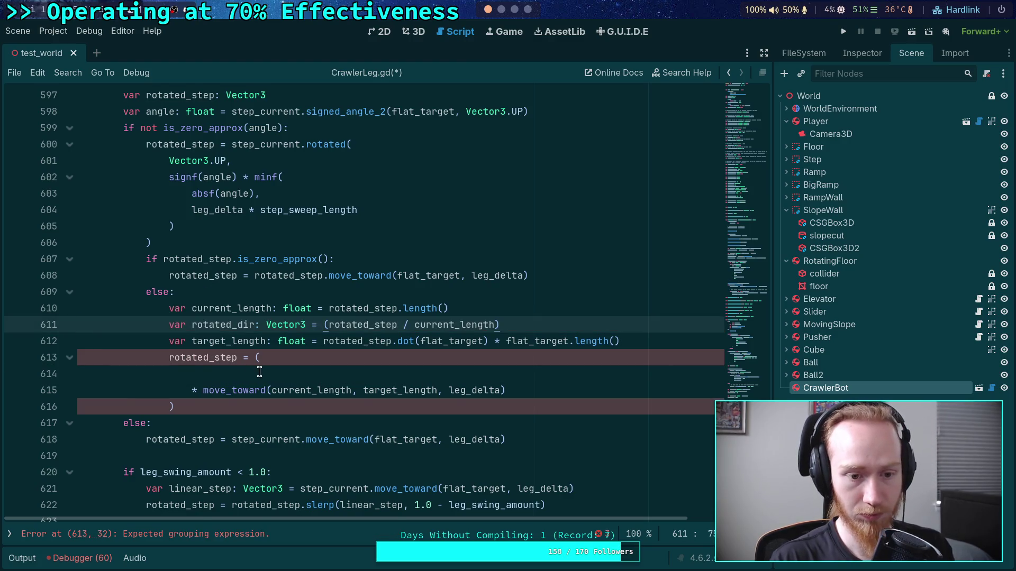
- Use rotated_dir instead of rotated_step on lines 612 and 614
left_click(259, 372)
type("a")
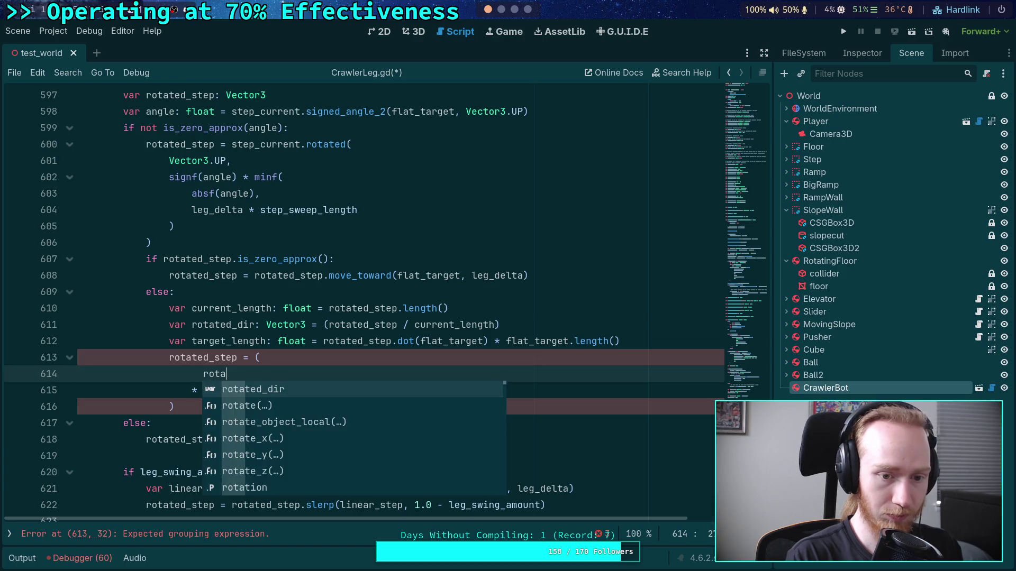
key("Return")
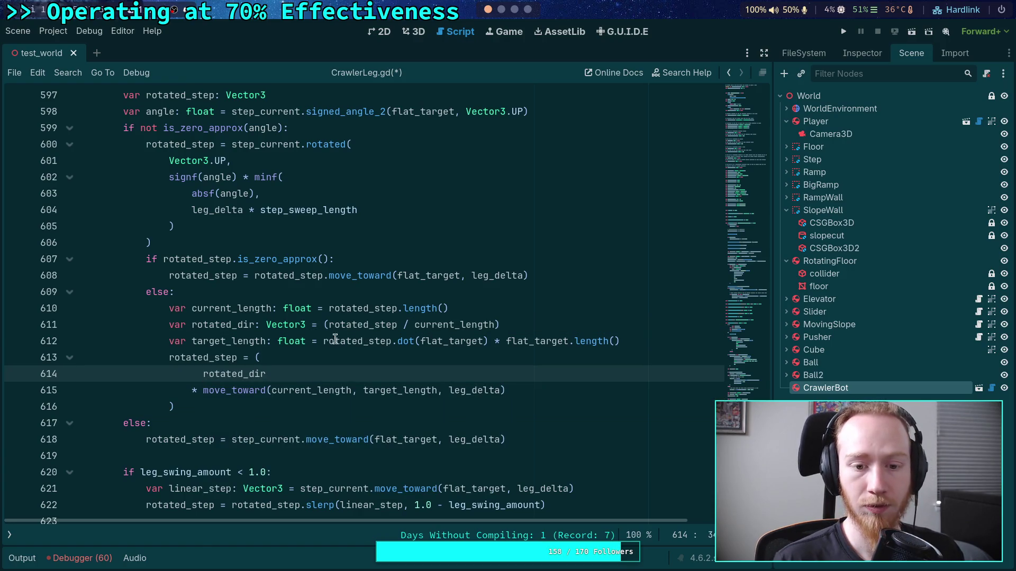
double_click(338, 339)
type("rotated")
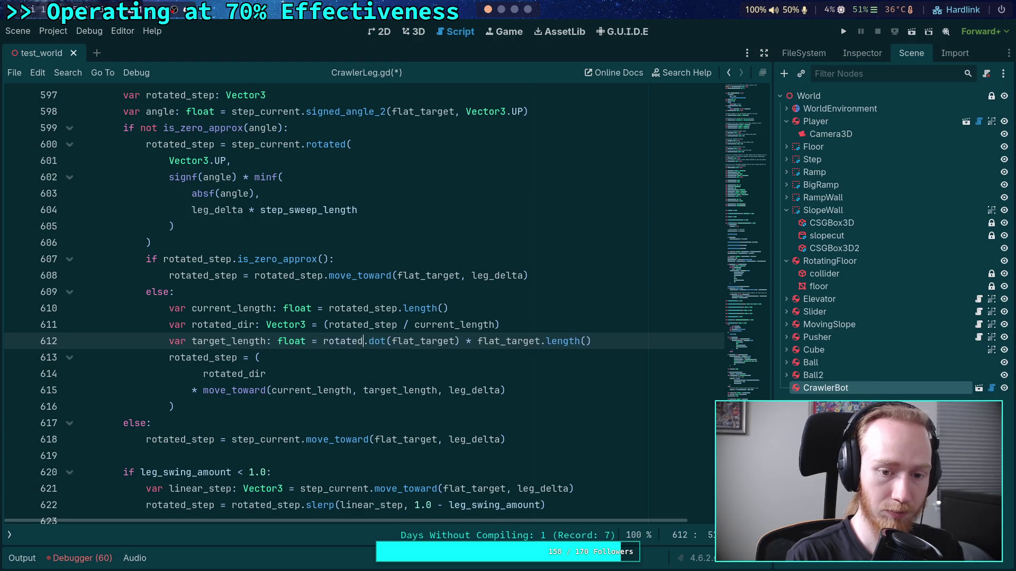
type("_dir")
key("Return")
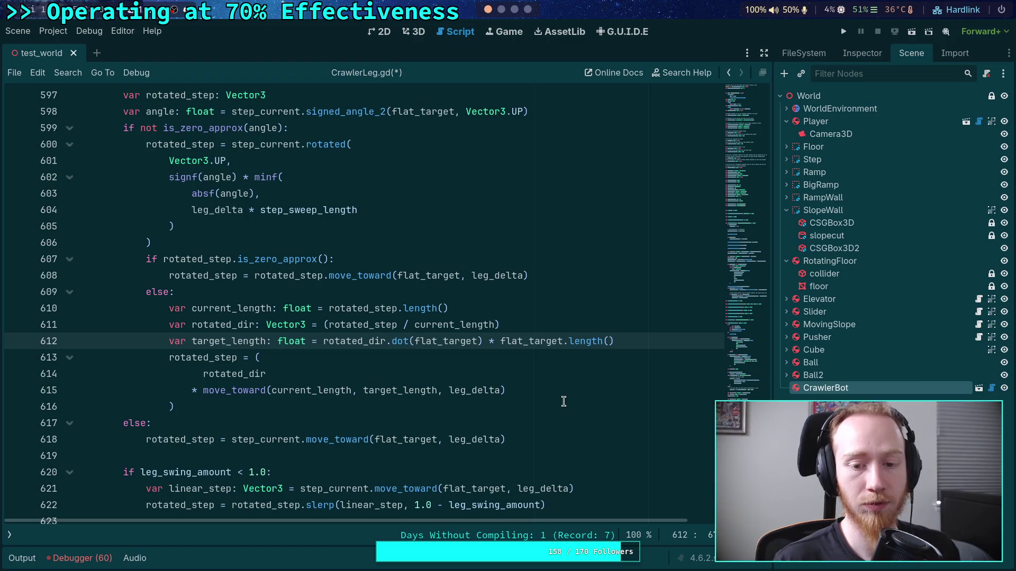
- Remove '* flat_target.length()' from target_length, save, run the game and walk forward
left_click_drag(485, 340, 624, 347)
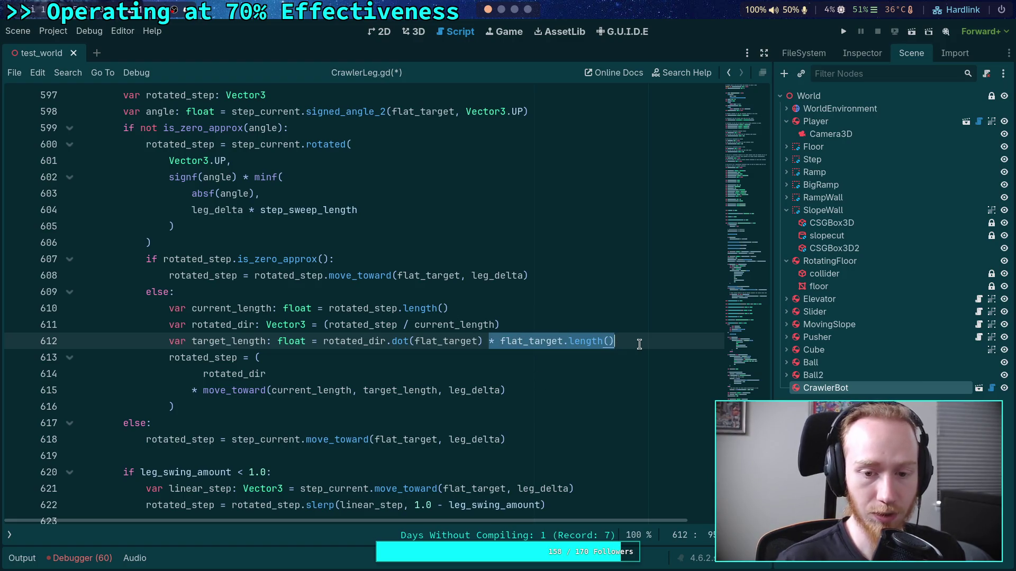
key("BackSpace")
key("ctrl+s")
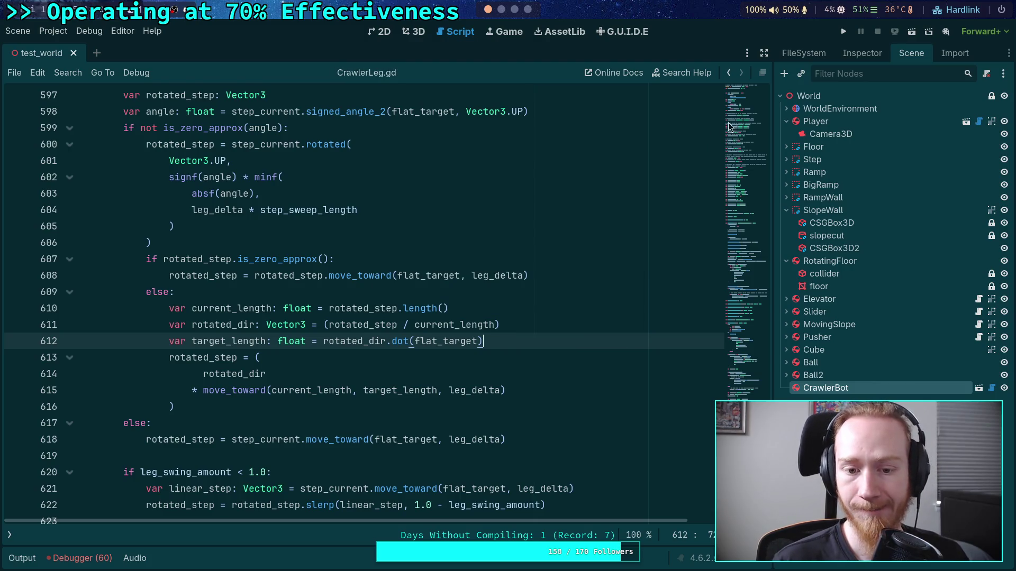
left_click(843, 31)
key("w")
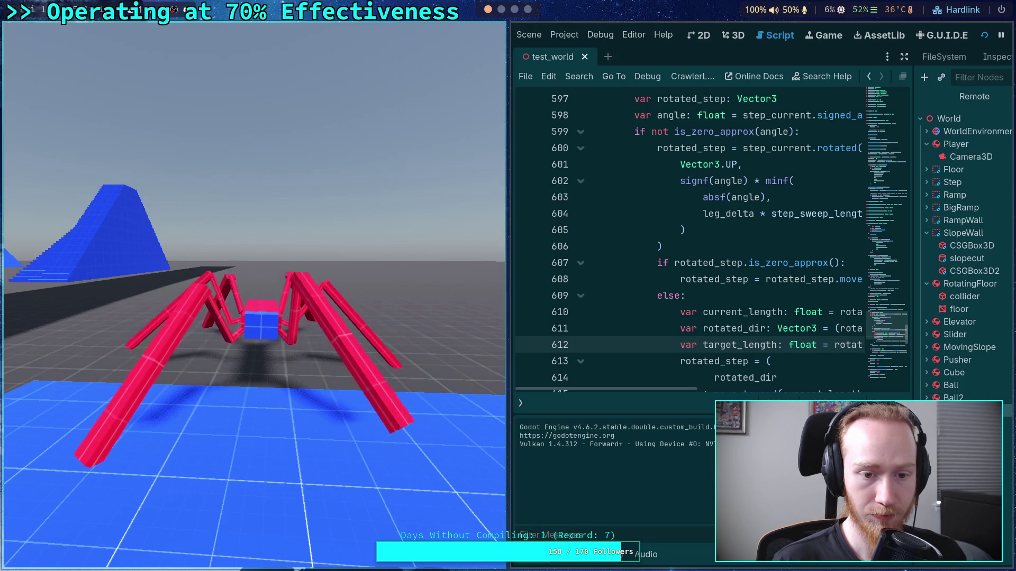
- Steer the crawler with A and W onto the slope wall, watch it climb, then quit with F8
key("a")
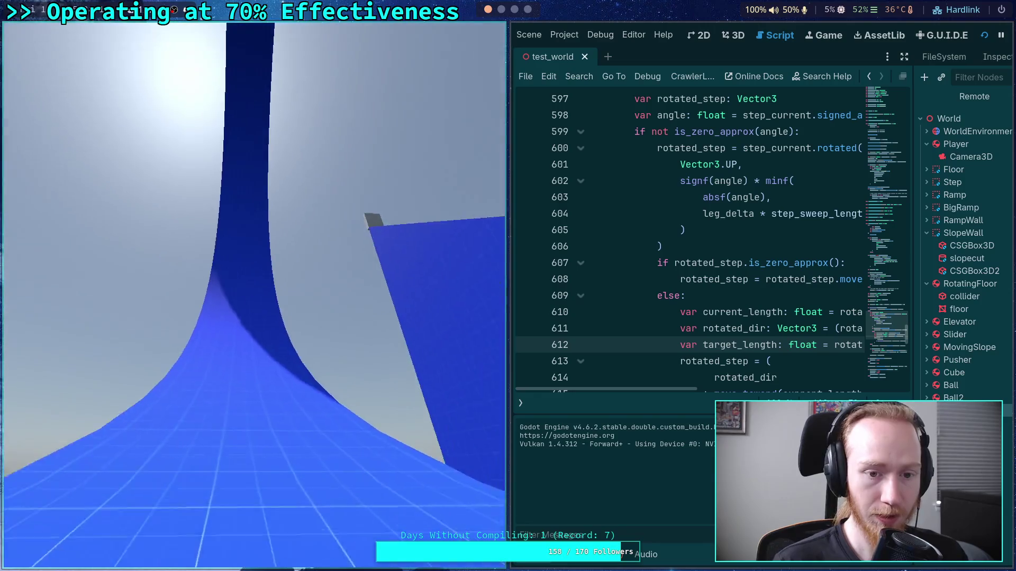
key("w")
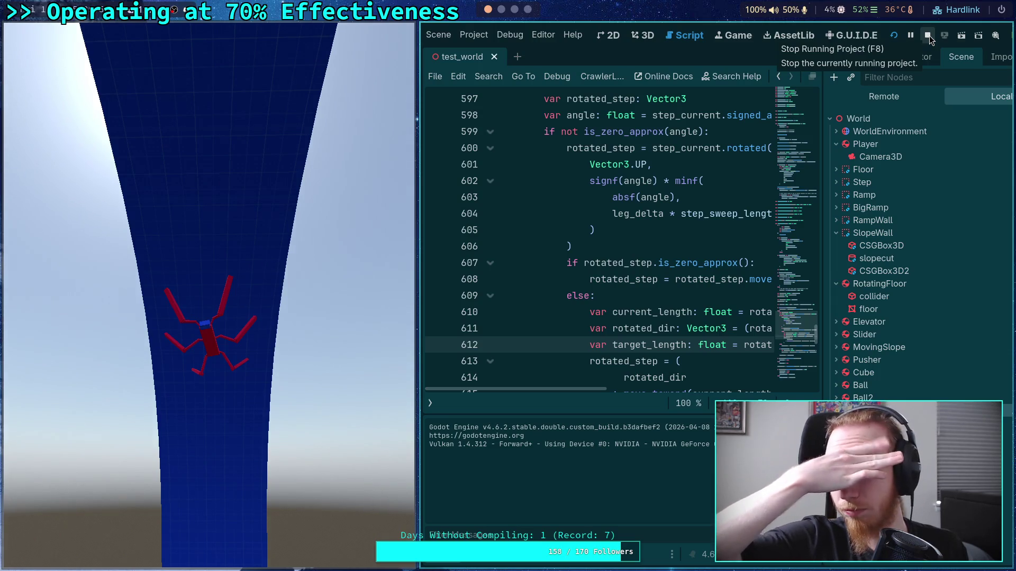
left_click(201, 297)
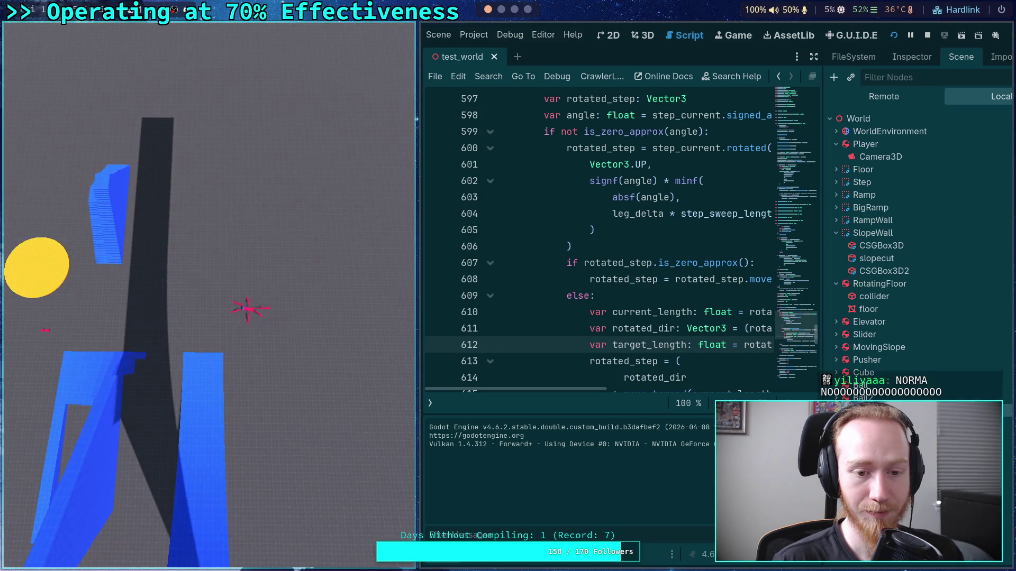
key("F8")
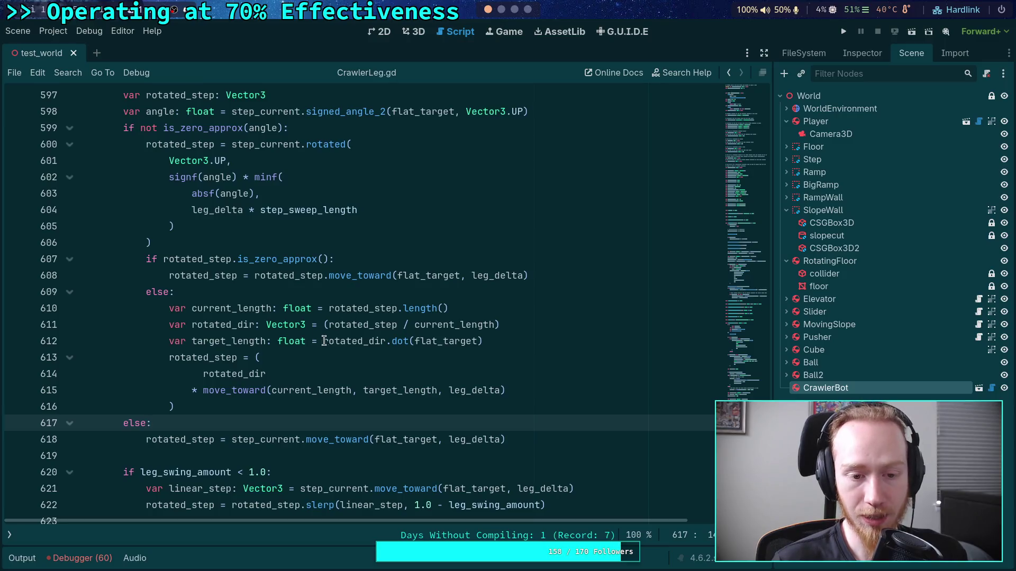
- Open a new line below the target_length declaration and start a condition on target_length
double_click(249, 342)
left_click(326, 345)
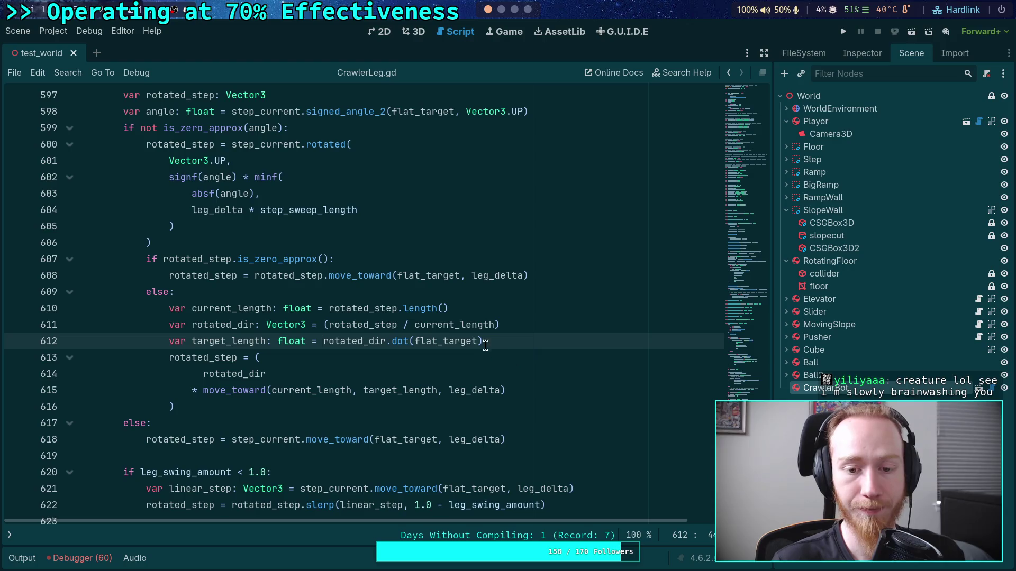
left_click(542, 330)
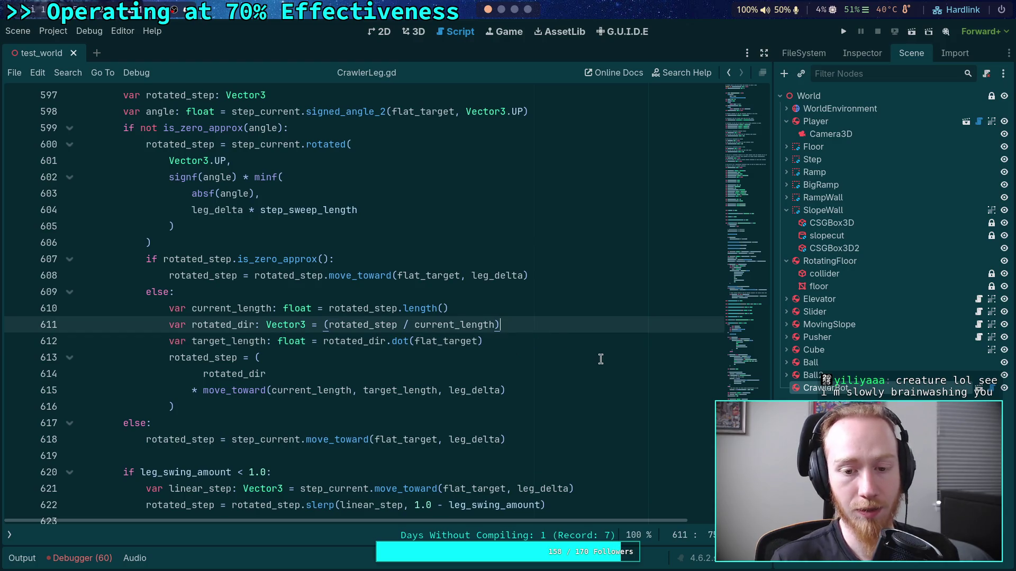
key("Return")
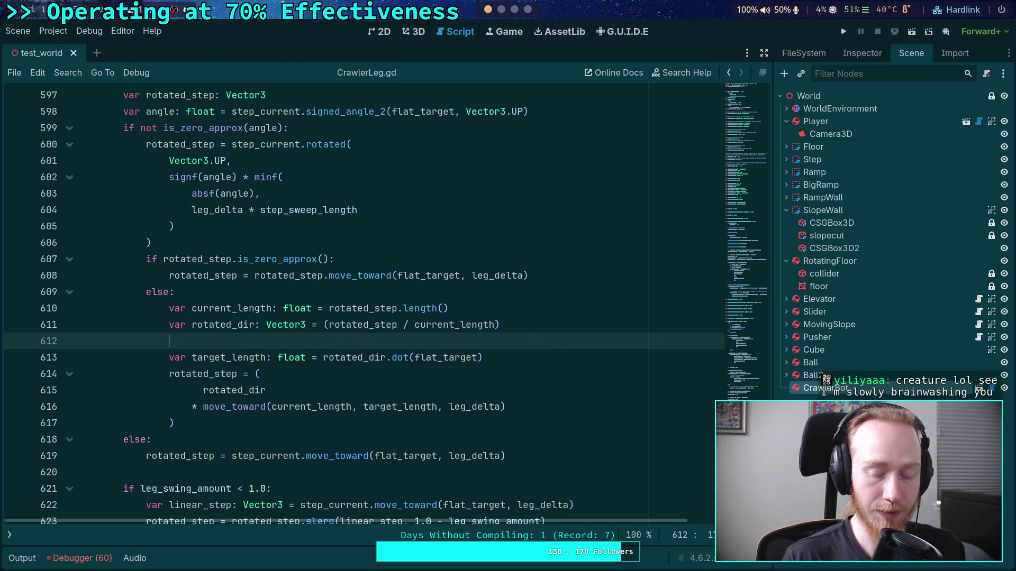
key("BackSpace")
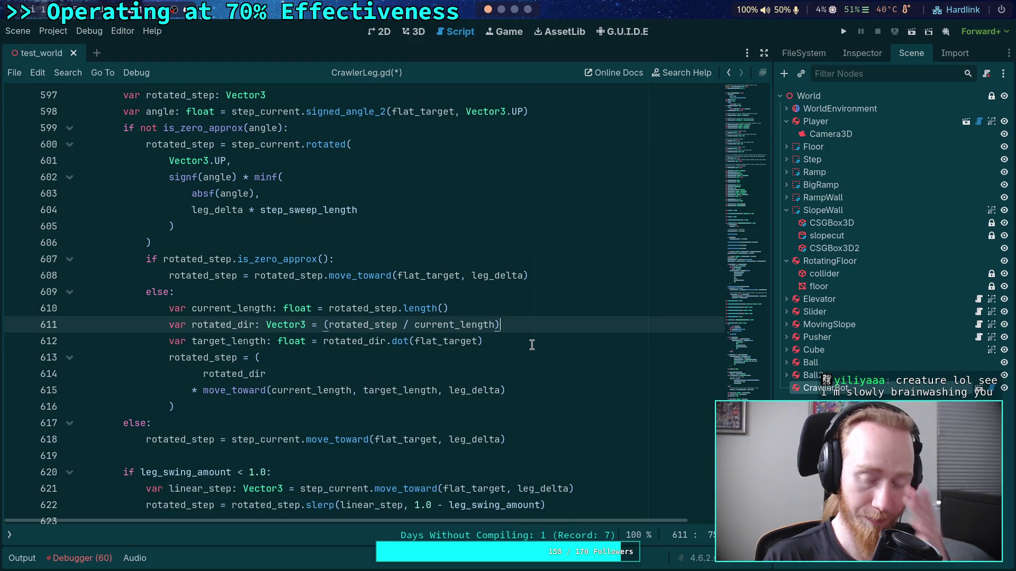
left_click(532, 344)
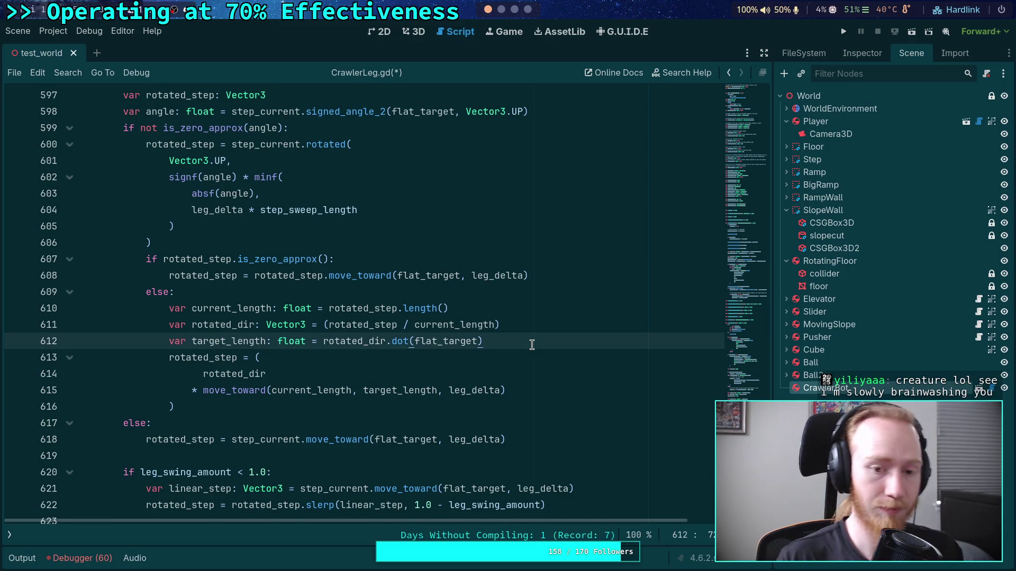
key("Return")
type("ar")
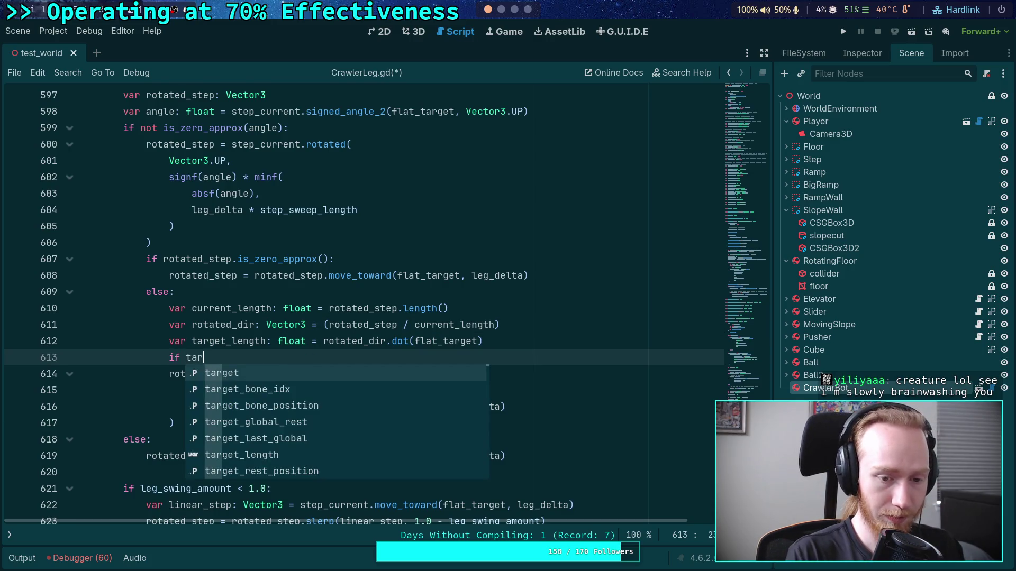
key("Return")
key("Down")
key("Return")
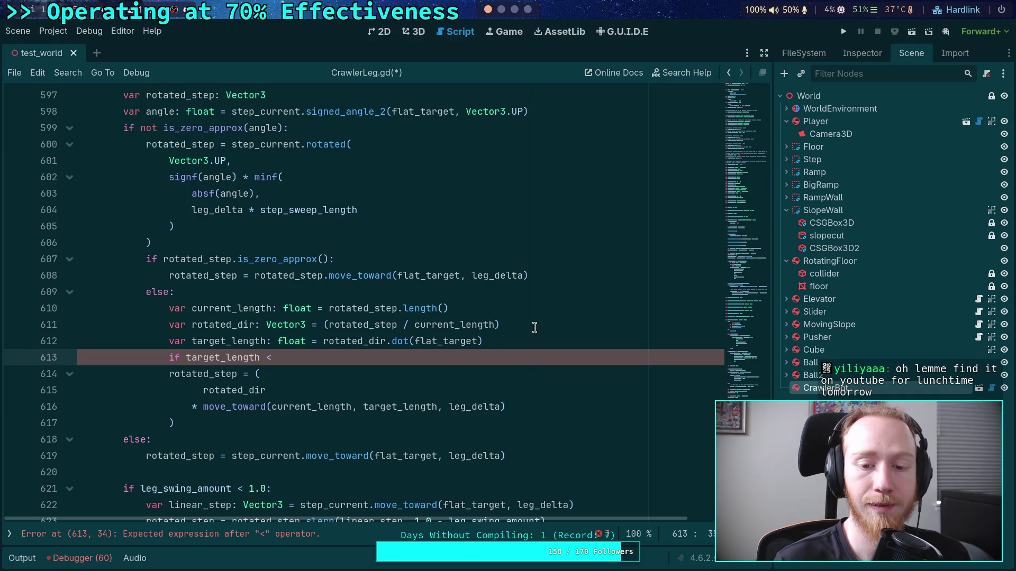
- Change line 612 so target_length is flat_target.length()
left_click(534, 327)
left_click_drag(323, 342, 412, 341)
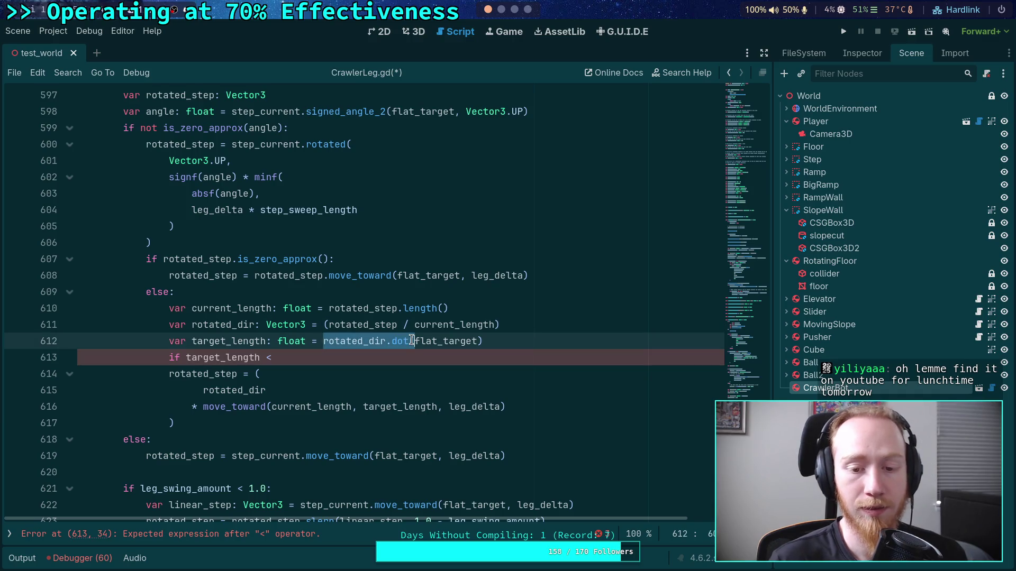
key("BackSpace")
key("End")
key("BackSpace")
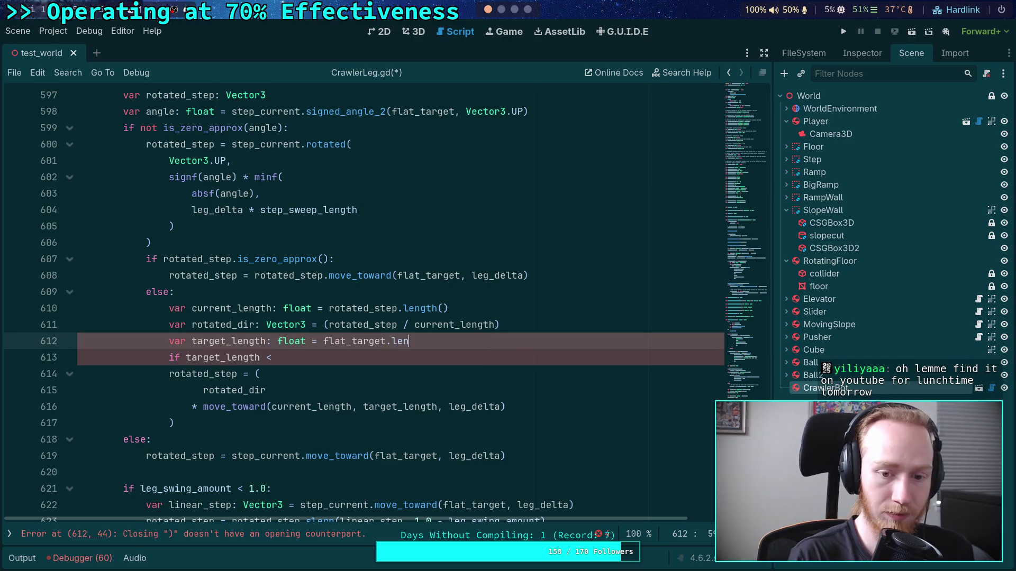
type("gth(")
- Rewrite line 613 as the if condition rotated_dir.dot(flat_target) below 0.0
left_click_drag(185, 358, 271, 358)
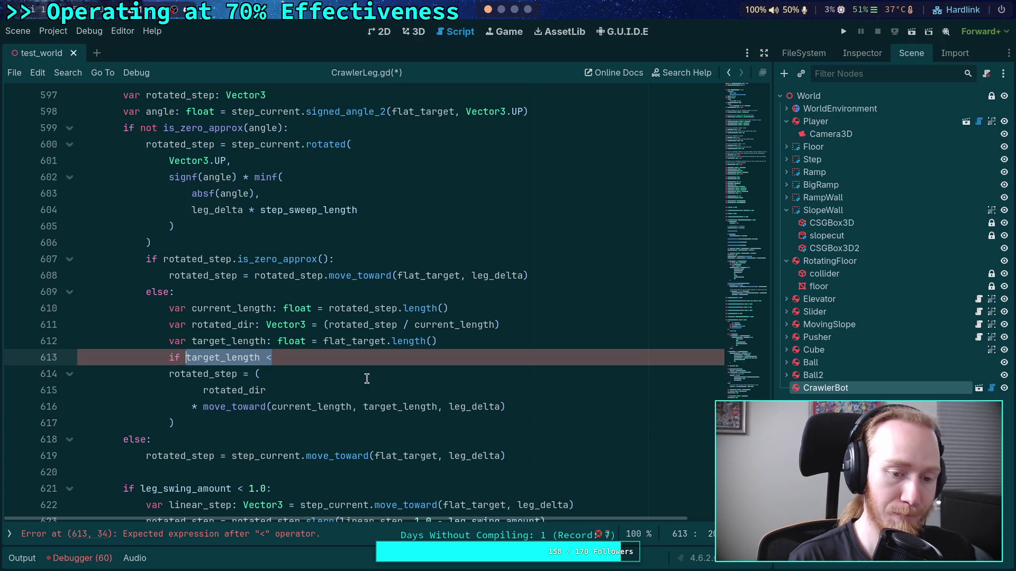
type("r")
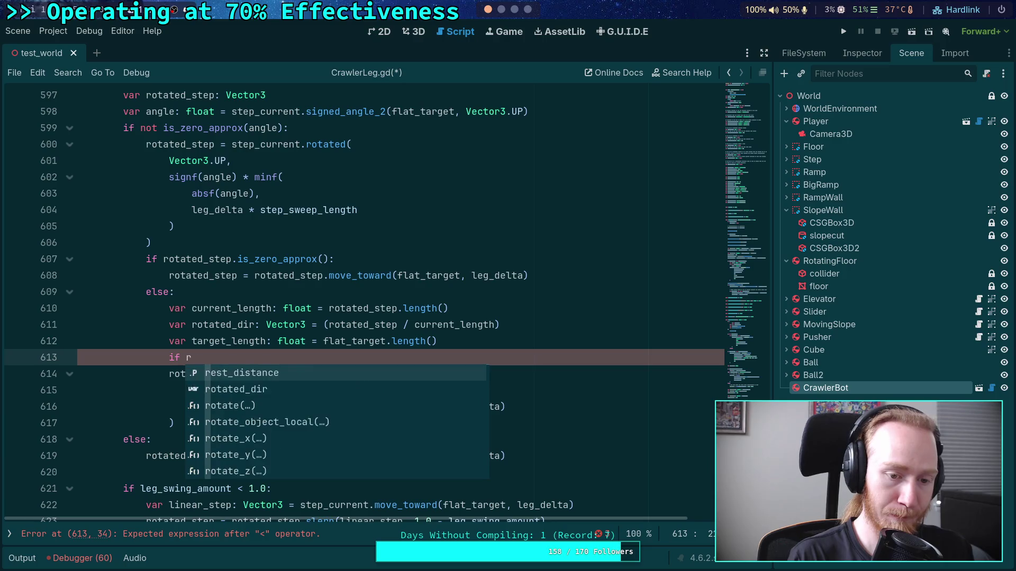
type("otated_dir.dot(tar")
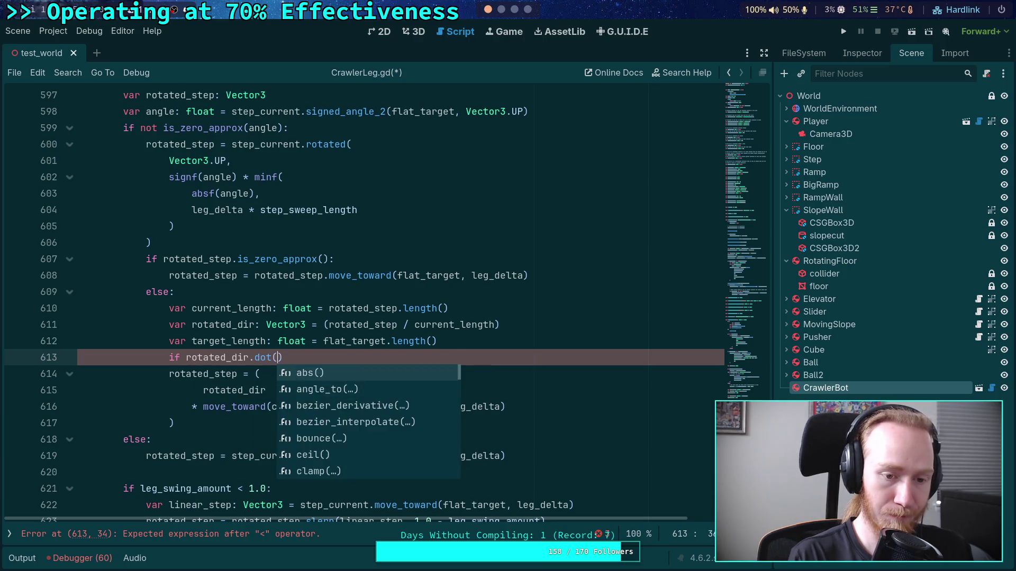
key("BackSpace")
key("BackSpace")
key("BackSpace")
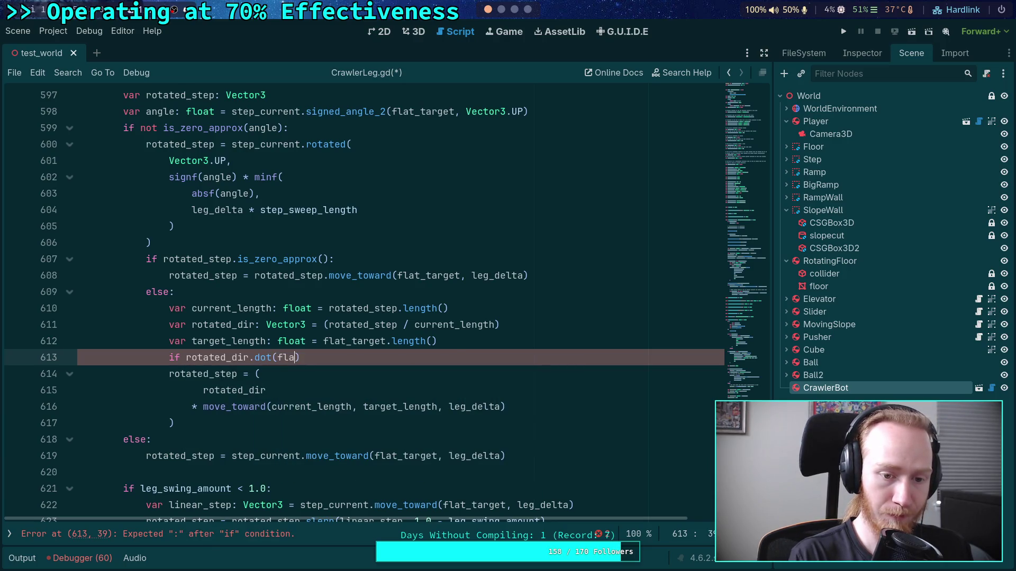
type("flat_")
key("Return")
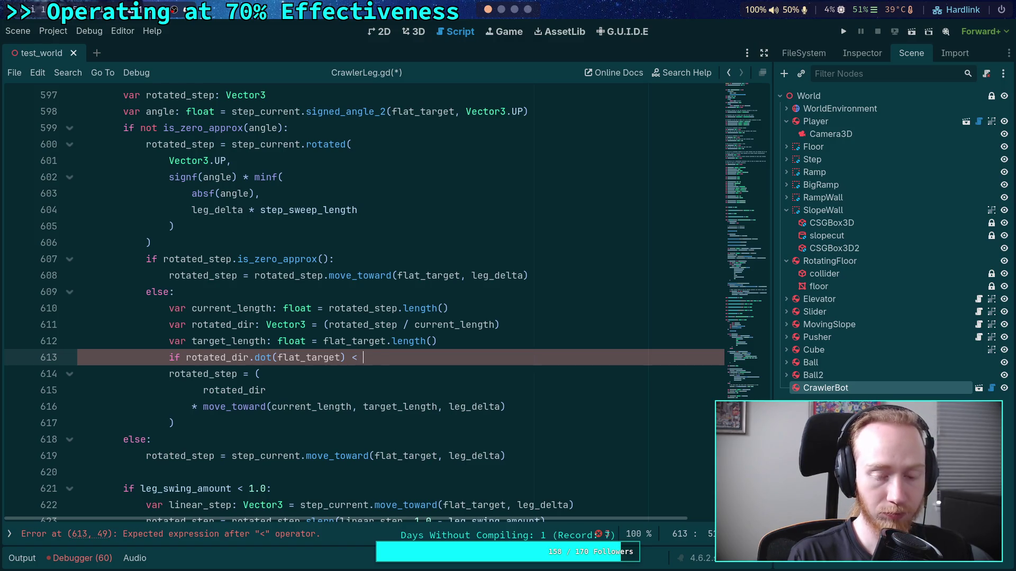
type("0.0:")
- Inside the if, set target_length to -target_length, then save and run the project
key("Return")
type("t")
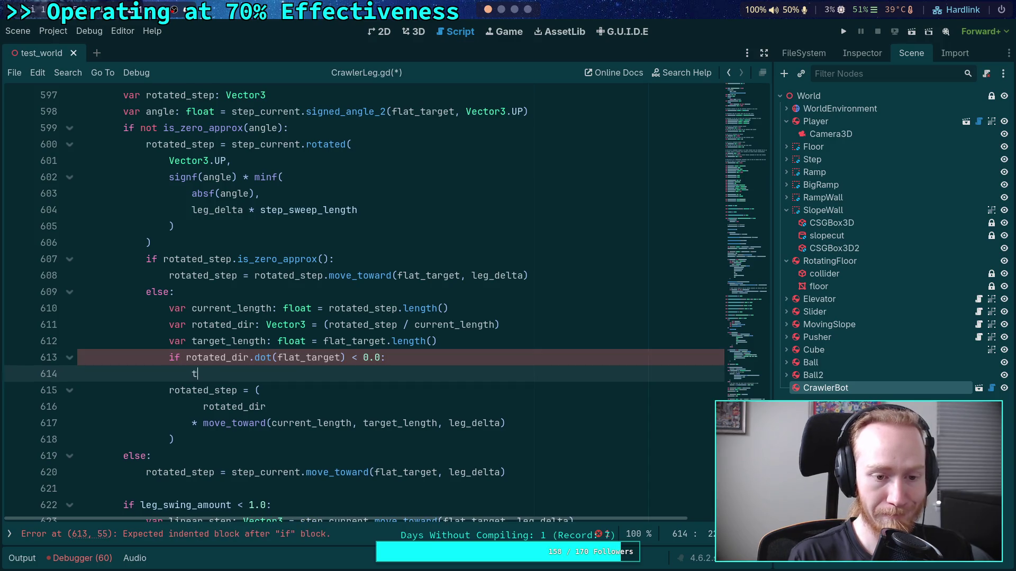
type("arget_l")
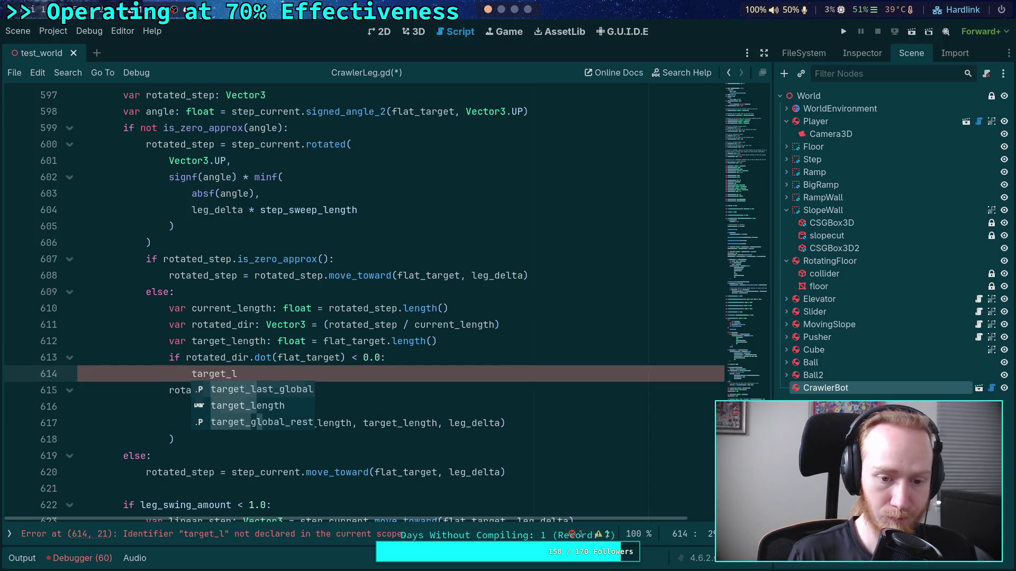
key("Return")
type("ta")
key("BackSpace")
key("BackSpace")
key("BackSpace")
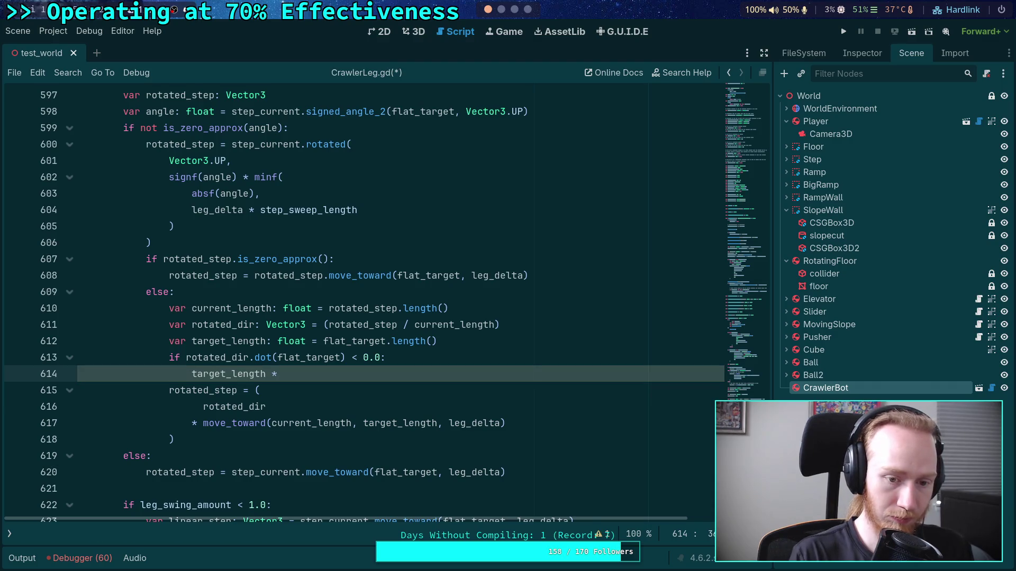
type("= 1.0")
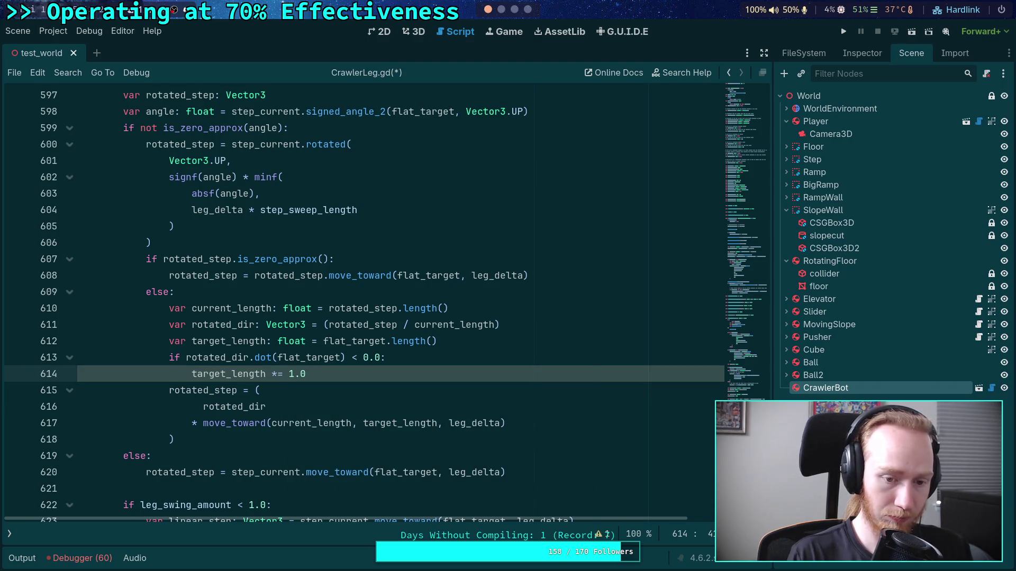
key("Left")
key("Left")
key("BackSpace")
key("BackSpace")
key("BackSpace")
key("Delete")
key("Delete")
key("Delete")
type("-")
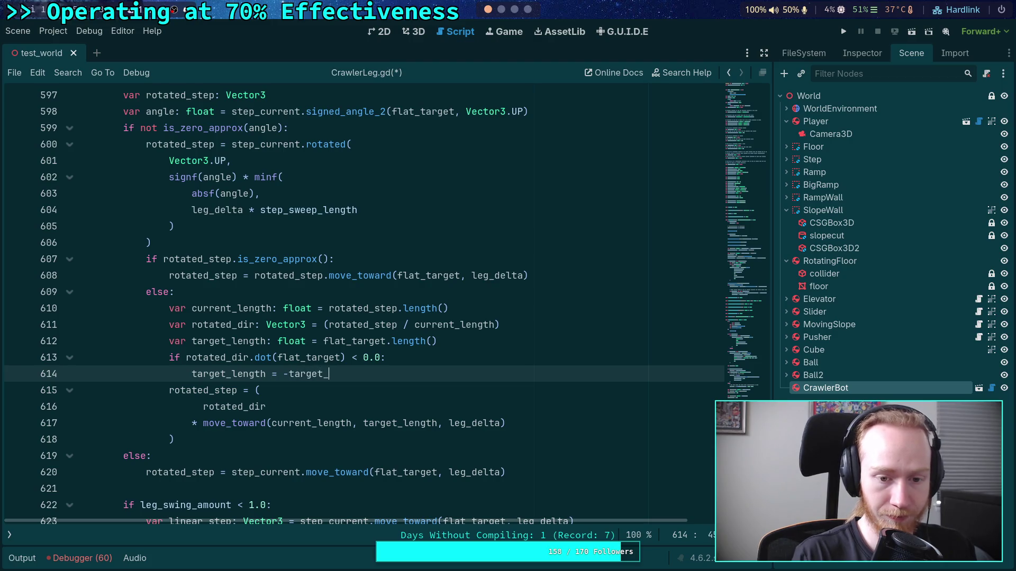
type("le")
key("Return")
key("ctrl+s")
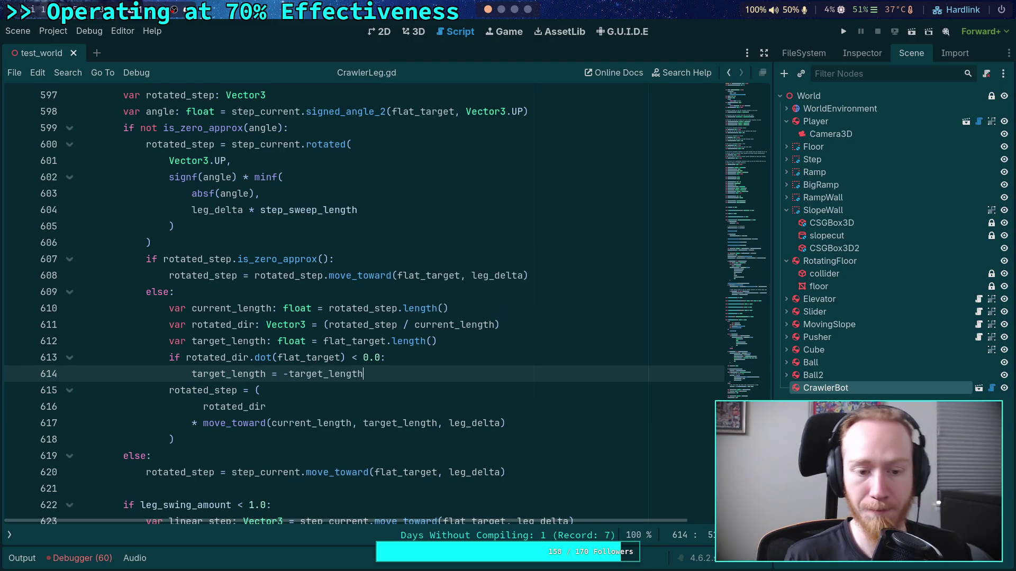
left_click(845, 32)
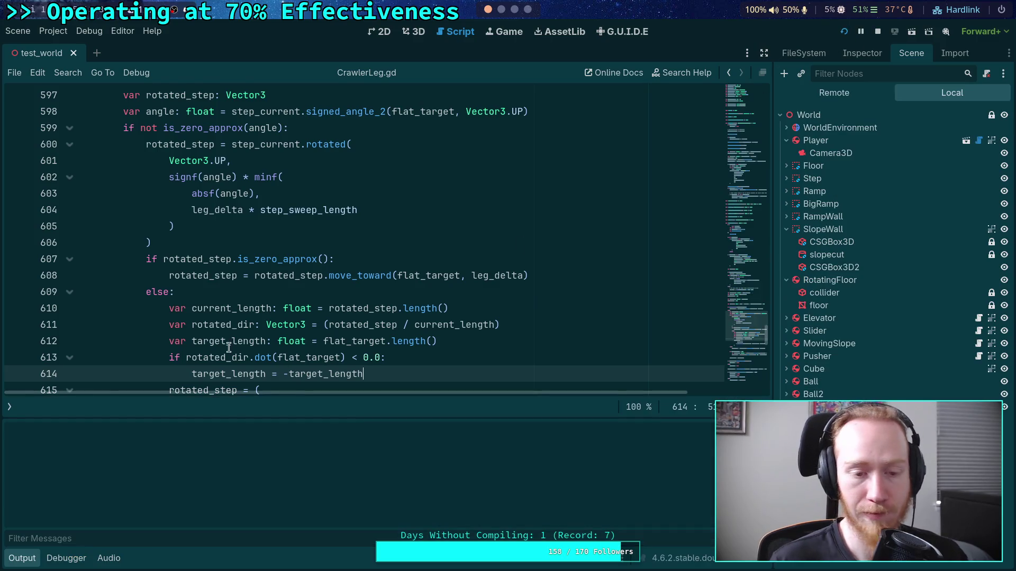
- Walk the crawler forward onto and up the tall curved ramp wall
key("w")
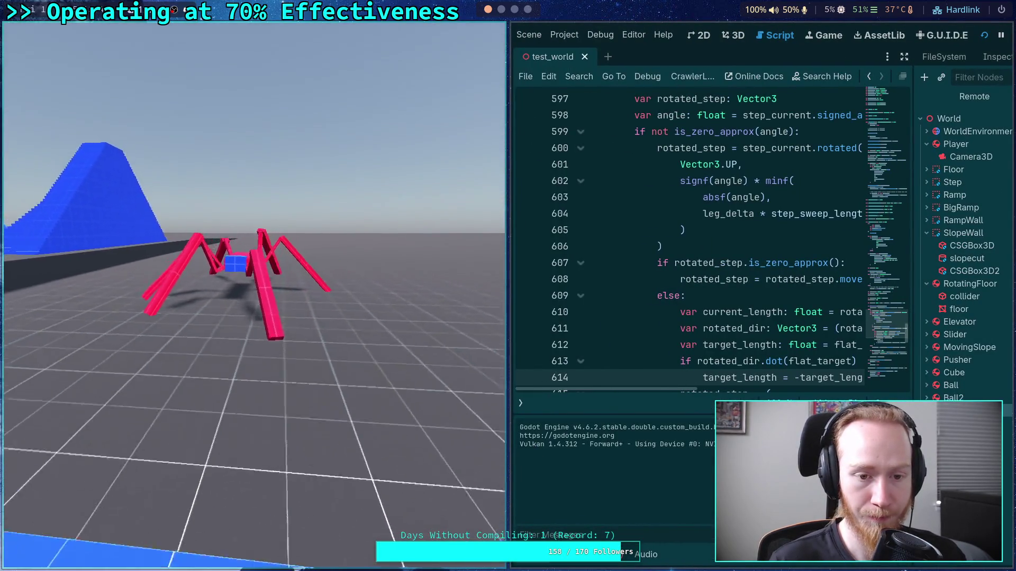
key("w")
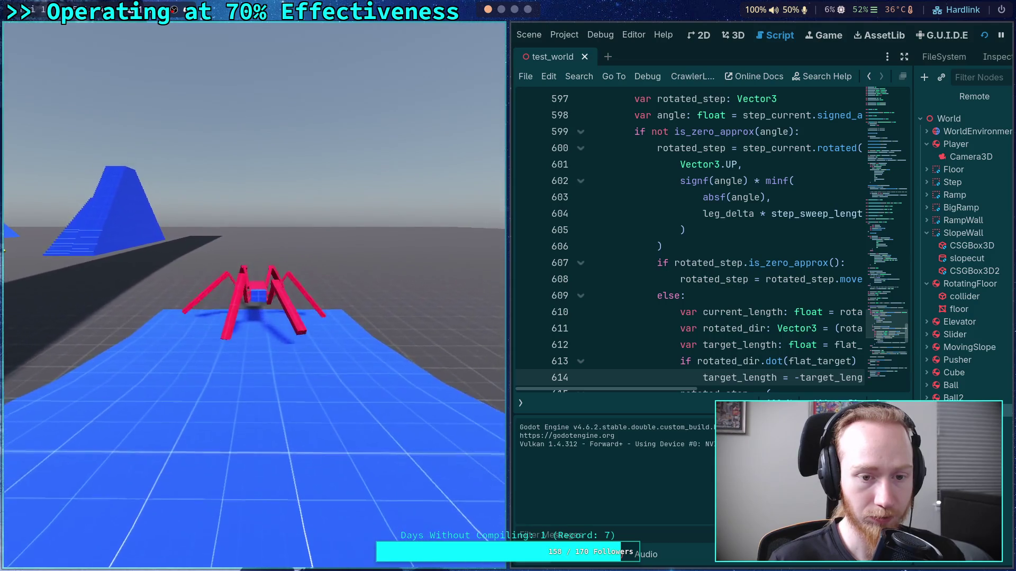
key("w")
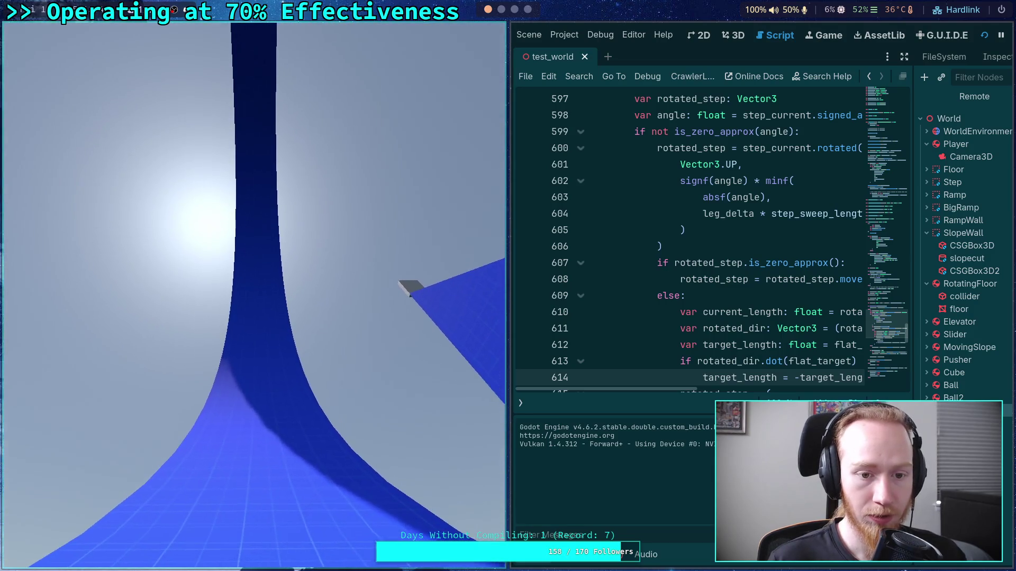
key("w")
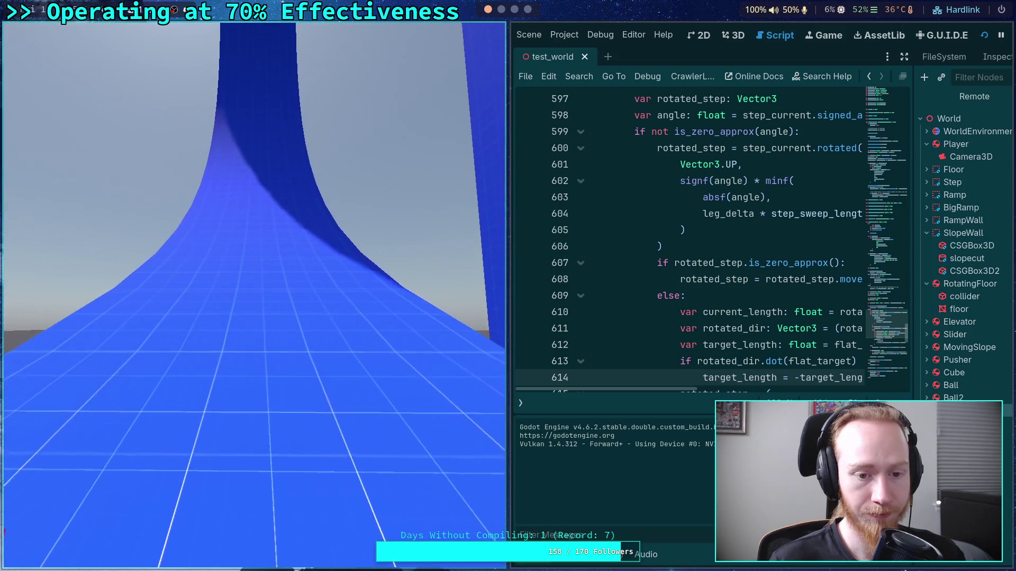
key("w")
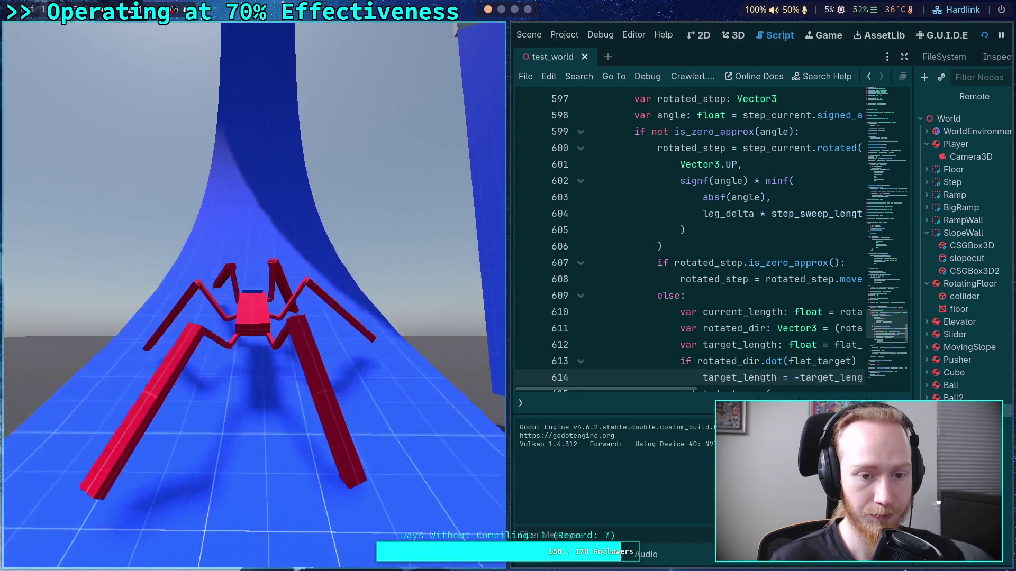
key("w")
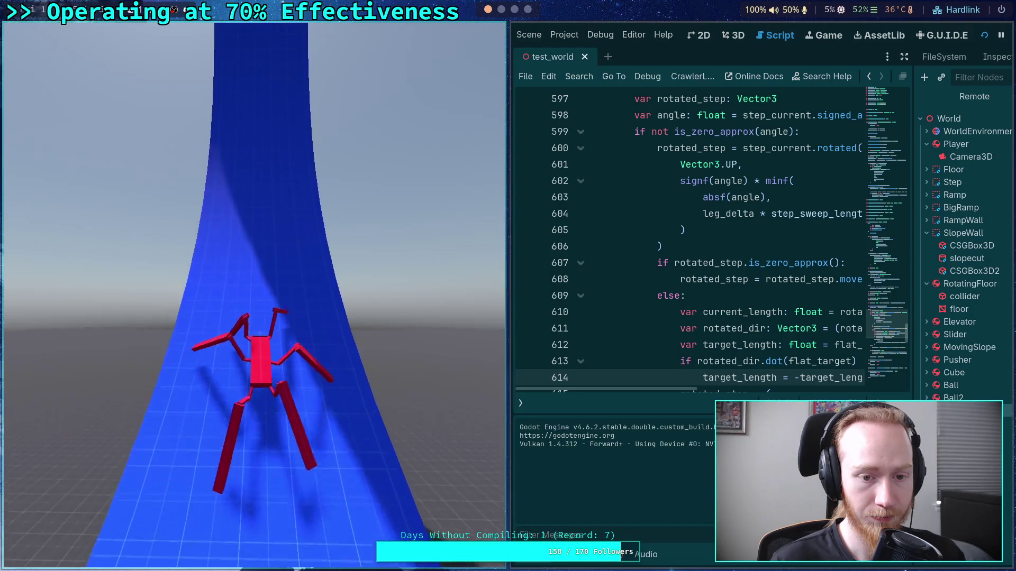
- Advance the simulation eleven ticks with the period key, then stop the game with F8
key("period")
key("period")
key("period")
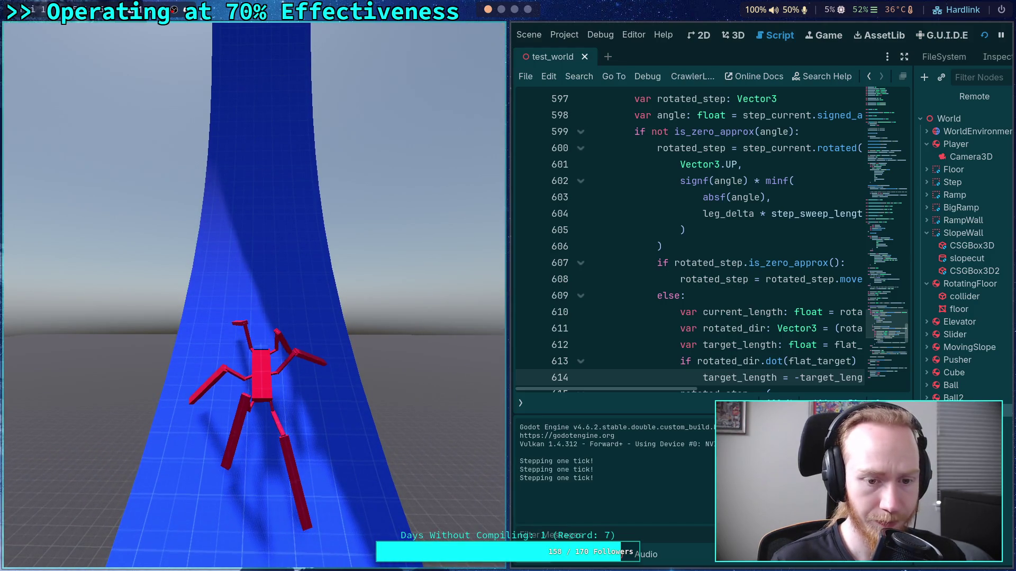
key("period")
key("period")
key("period")
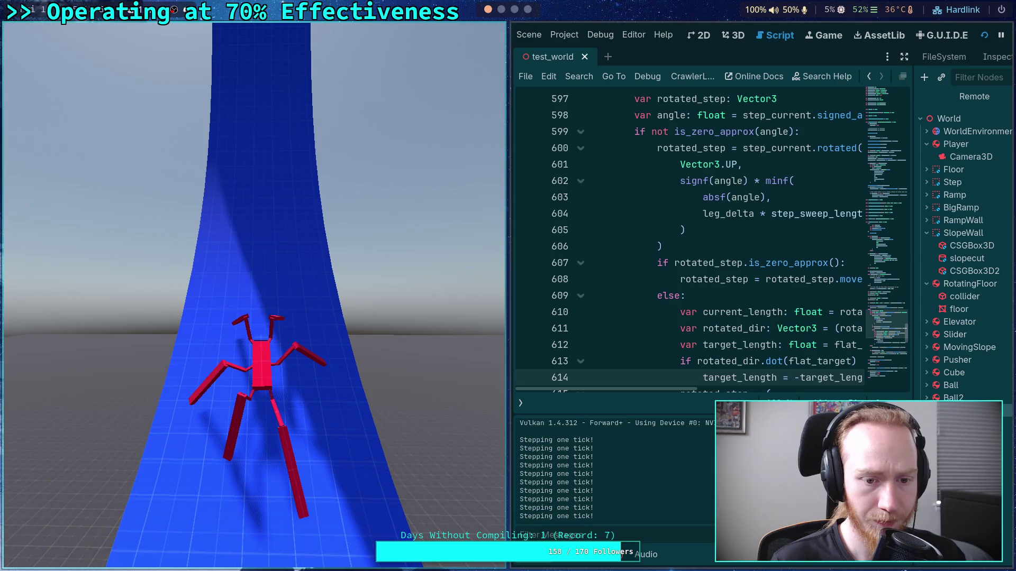
key("period")
key("period")
key("period")
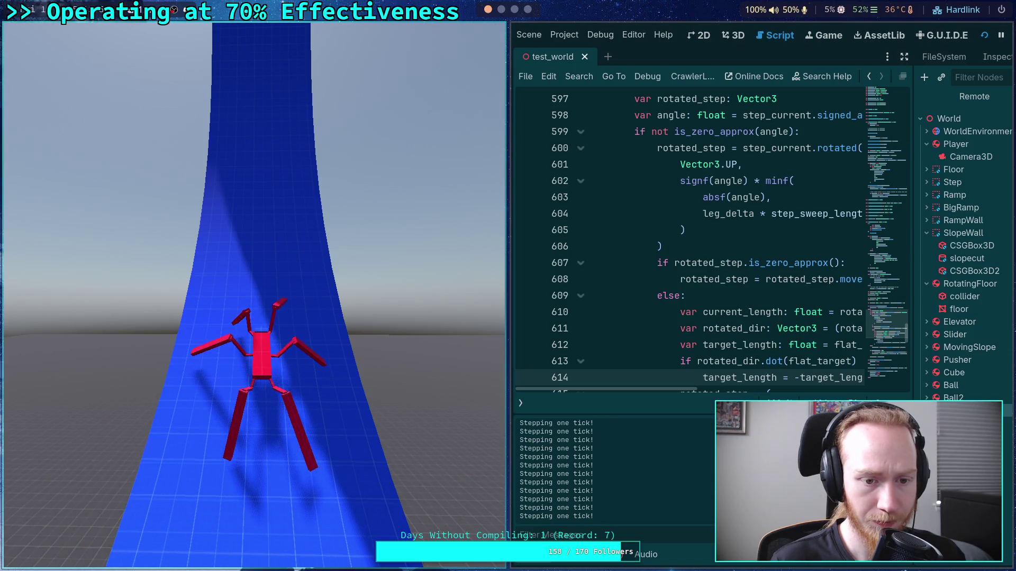
key("period")
key("period")
key("period")
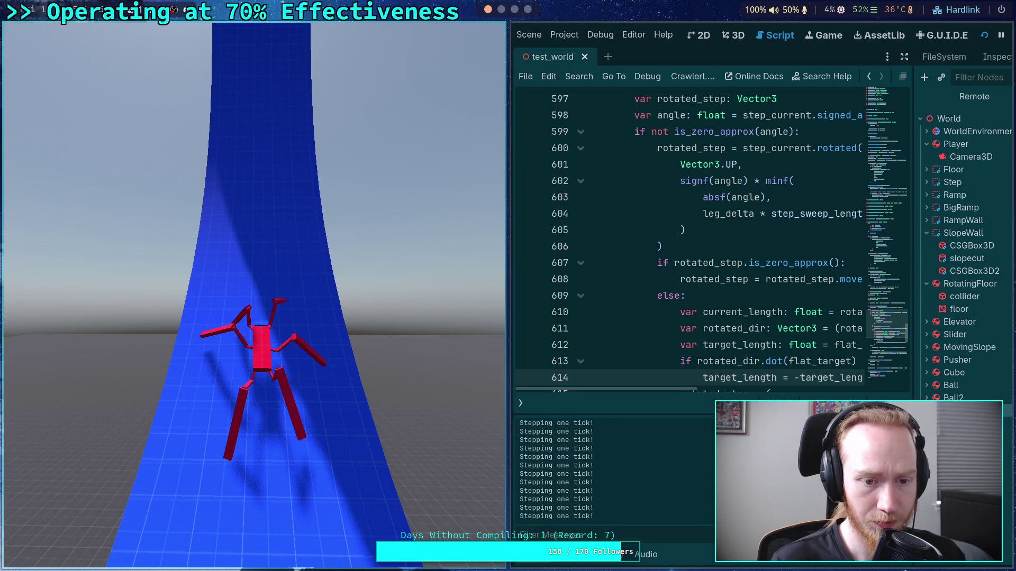
key("period")
key("period")
key("period")
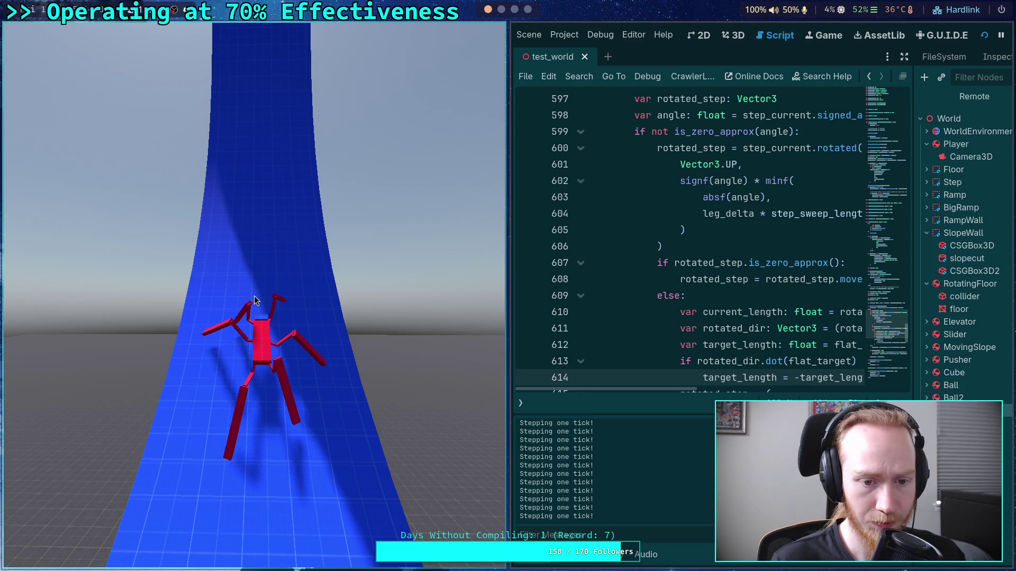
key("period")
key("period")
key("period")
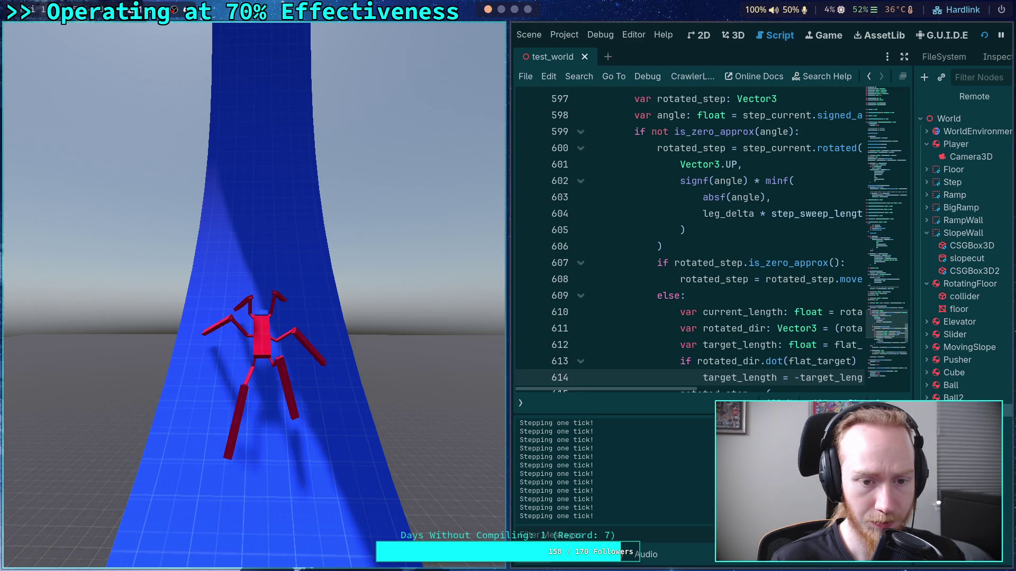
key("period")
key("period")
key("period")
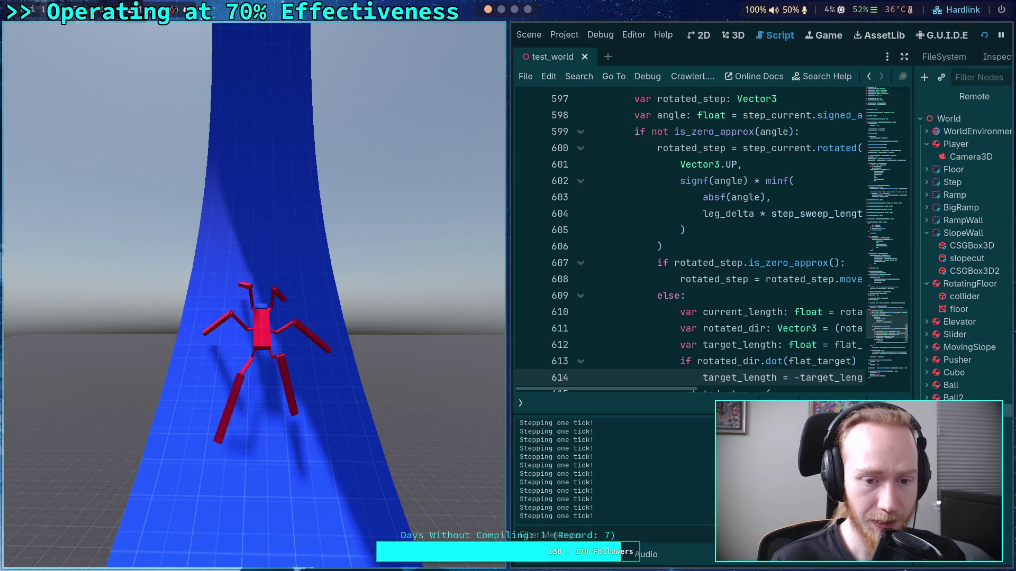
key("period")
key("period")
key("period")
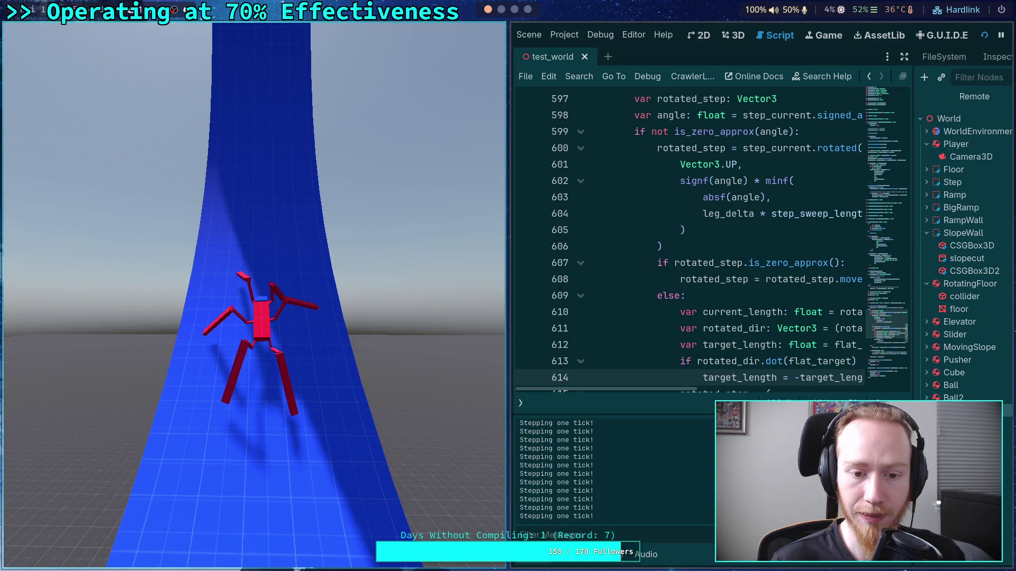
key("period")
key("period")
key("period")
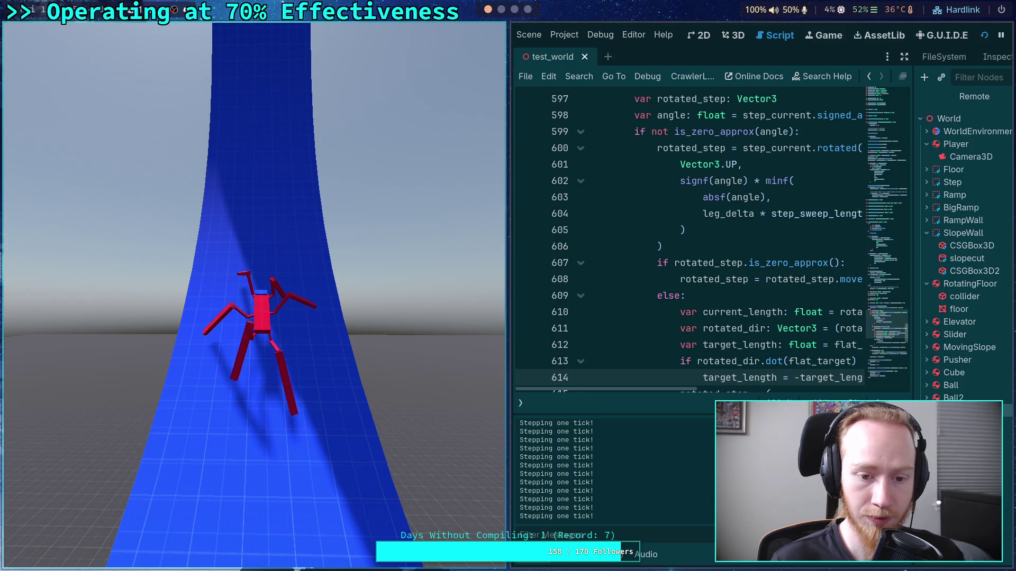
key("period")
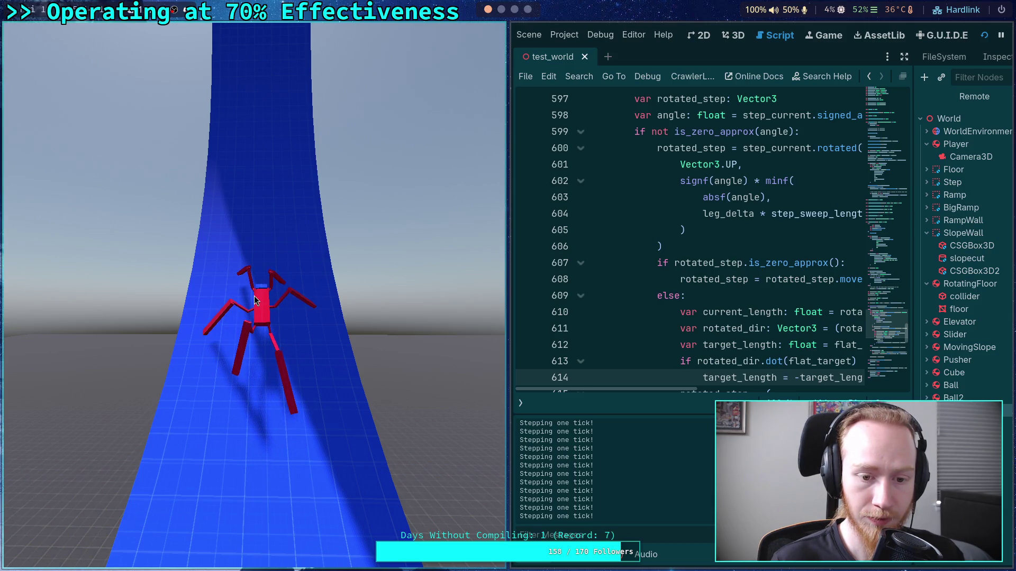
key("period")
key("period")
key("period")
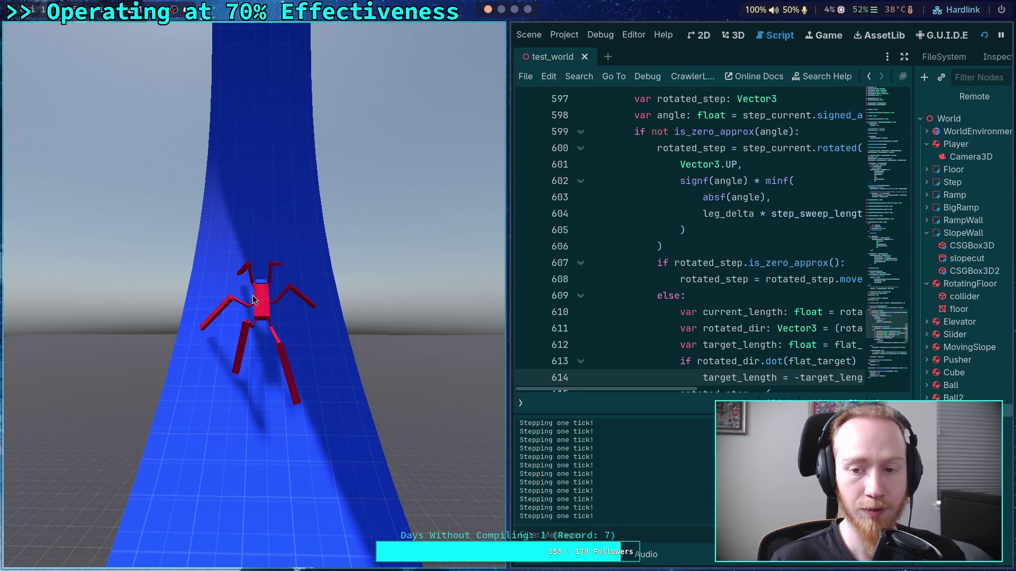
key("F8")
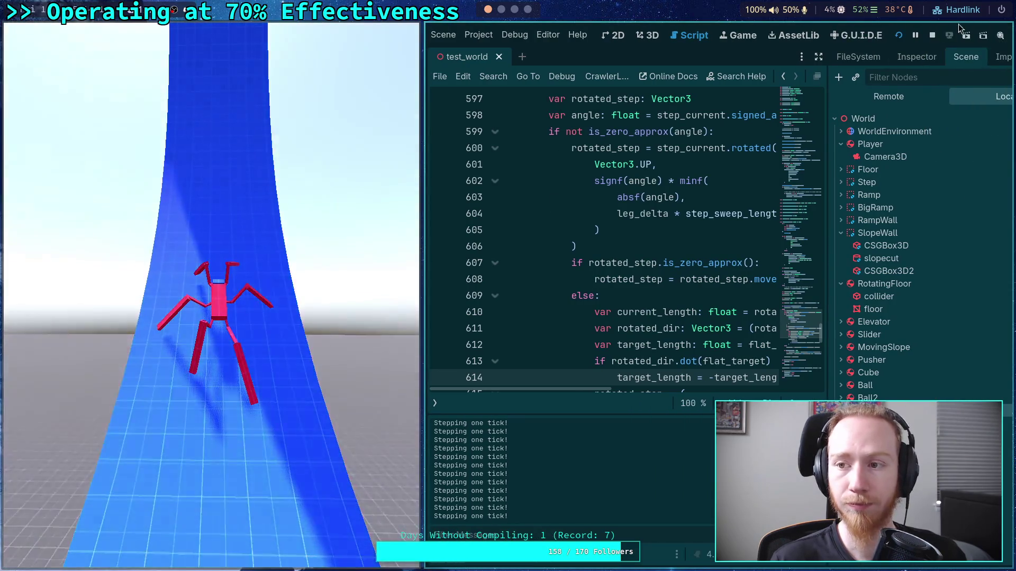
- Change the leg_delta multiplier on line 592 from 1.5 to 1.8
scroll(487, 296, "down", 5)
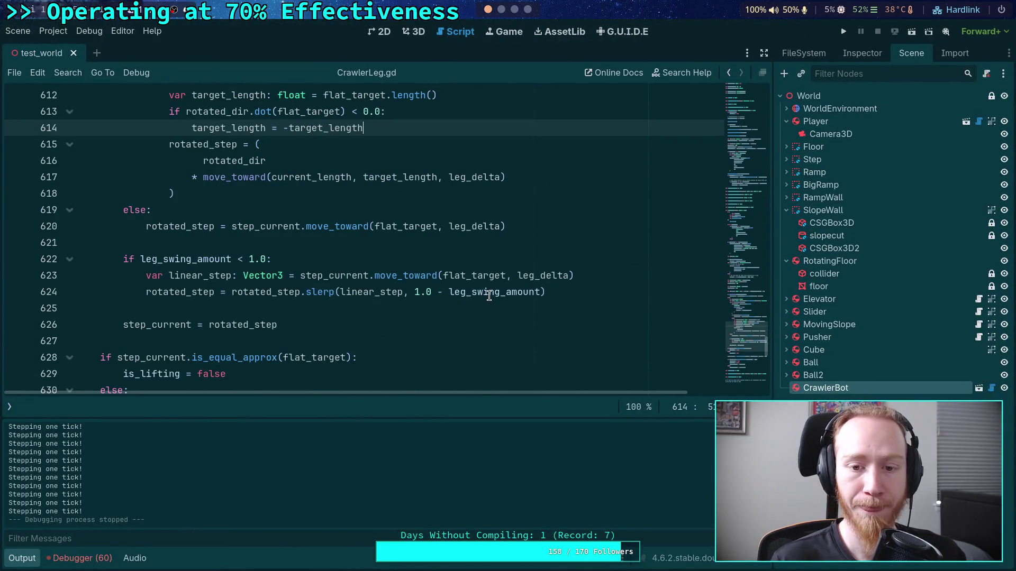
scroll(448, 296, "up", 9)
double_click(508, 211)
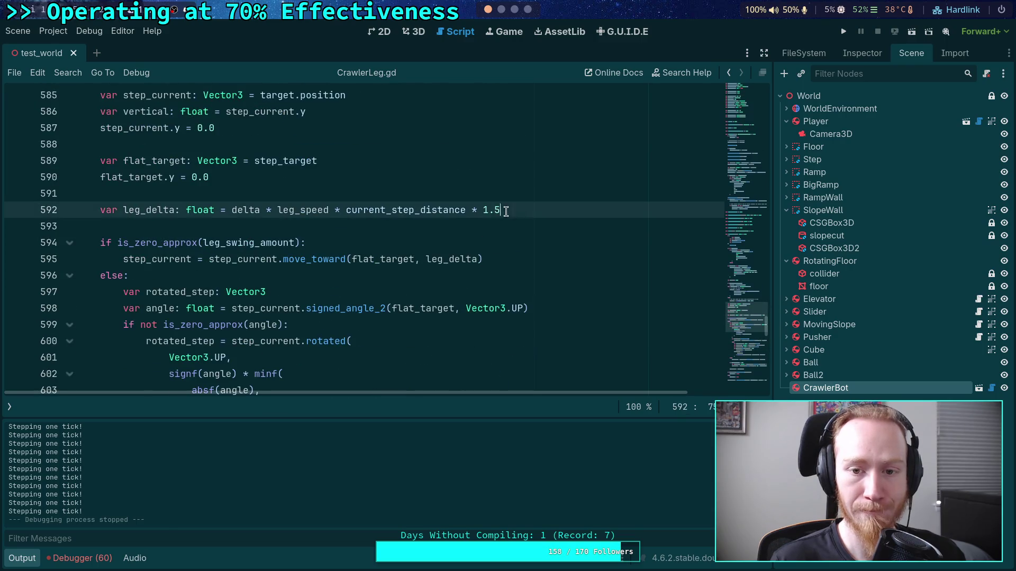
type("8")
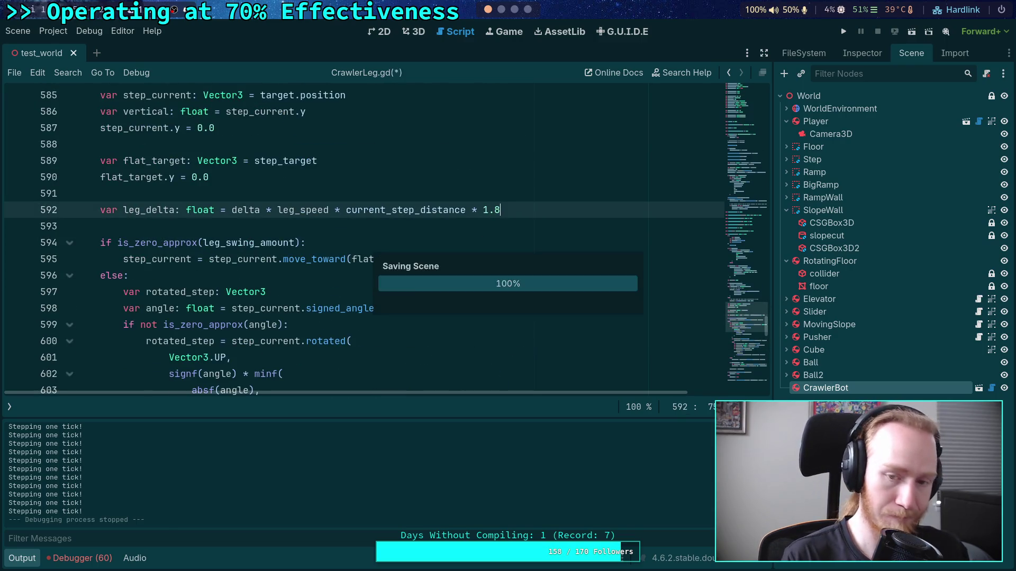
- Run the game, move the camera up to the ramp wall and step ticks
left_click(843, 31)
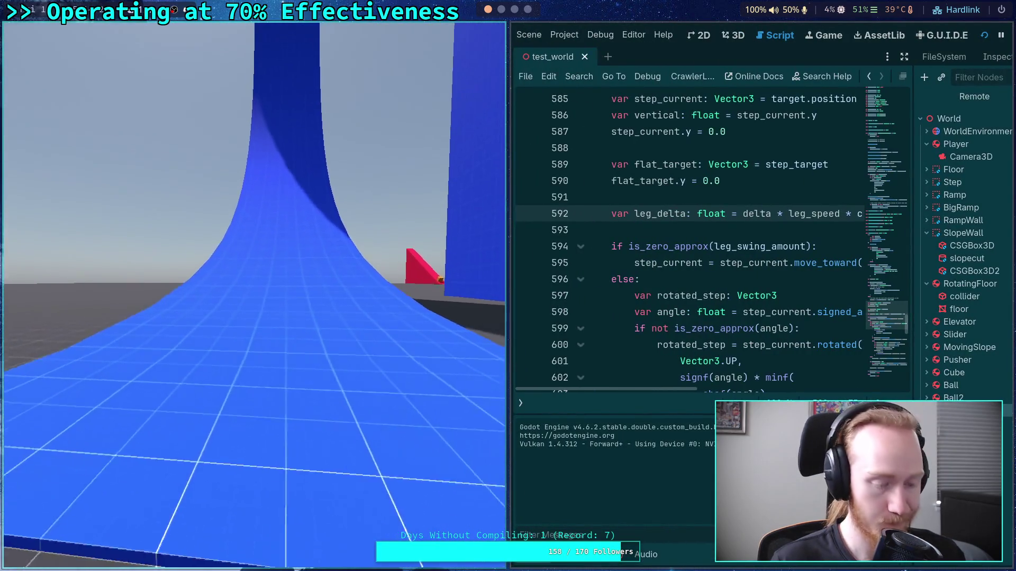
key("w")
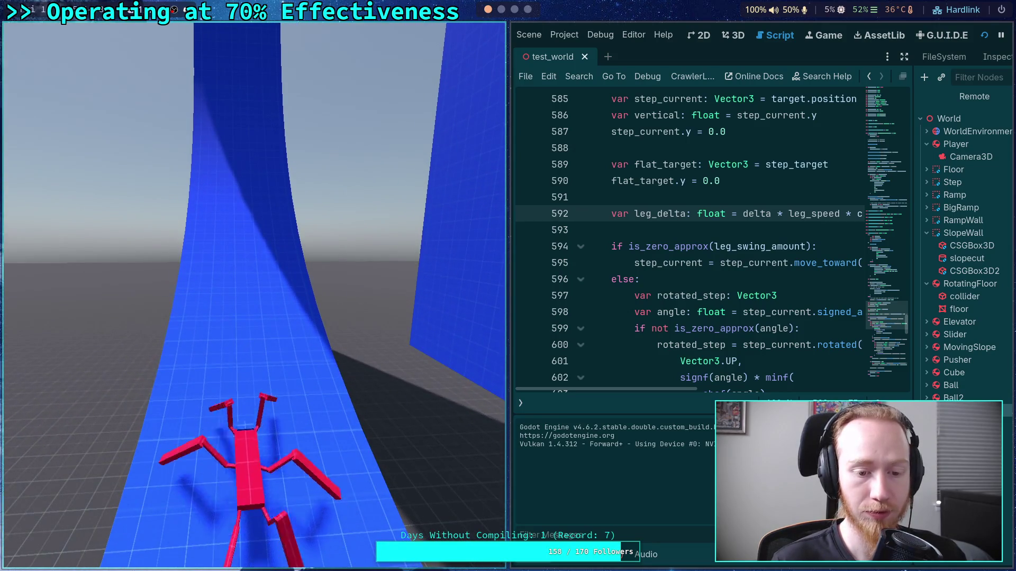
key("period")
key("period")
key("period")
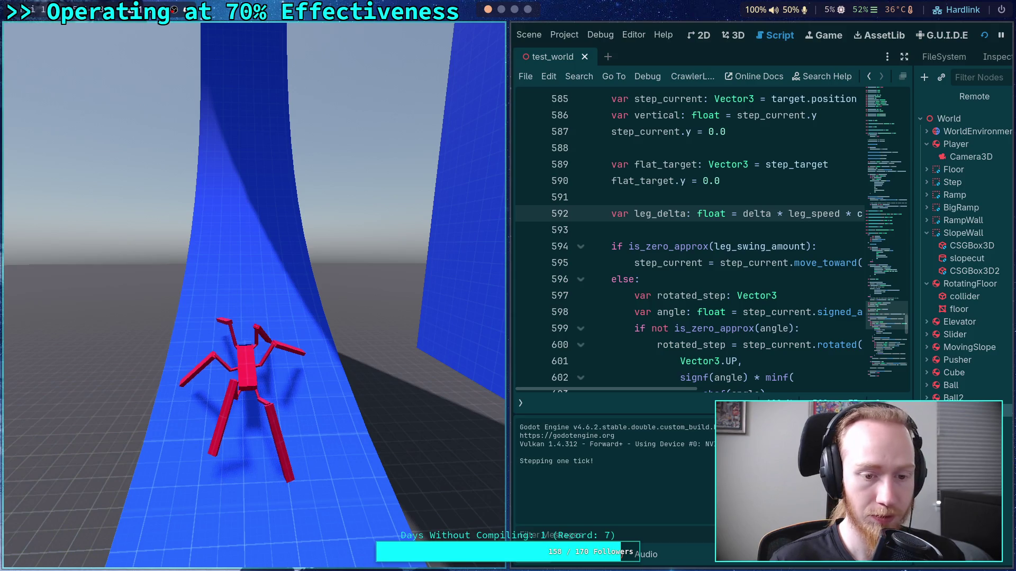
key("period")
key("period")
key("period")
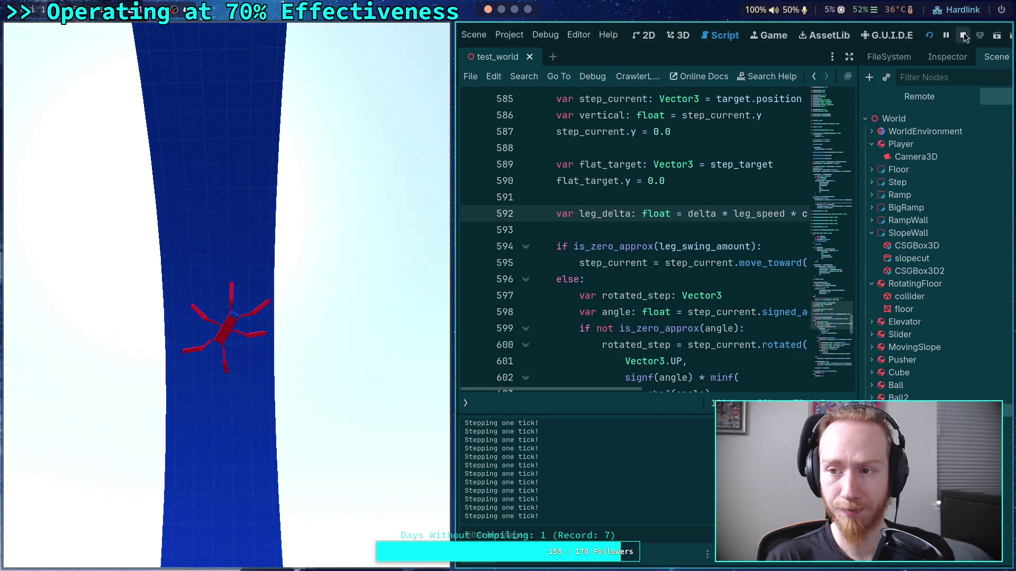
- Stop the running game from the editor toolbar
left_click(964, 35)
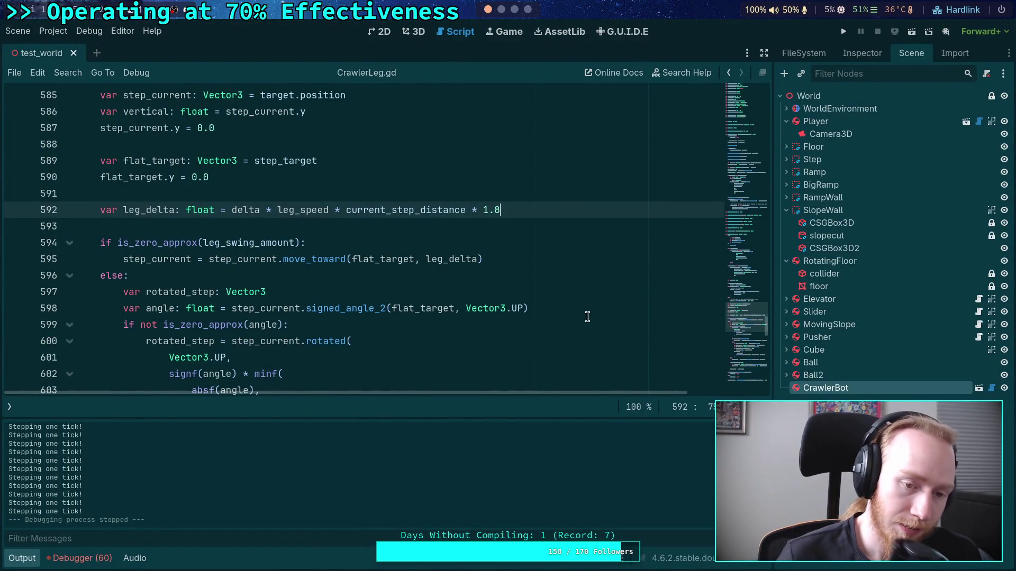
- Retype the line 592 multiplier as 1.8, collapse the Output panel, and go to else line 619
double_click(495, 209)
type("1.8")
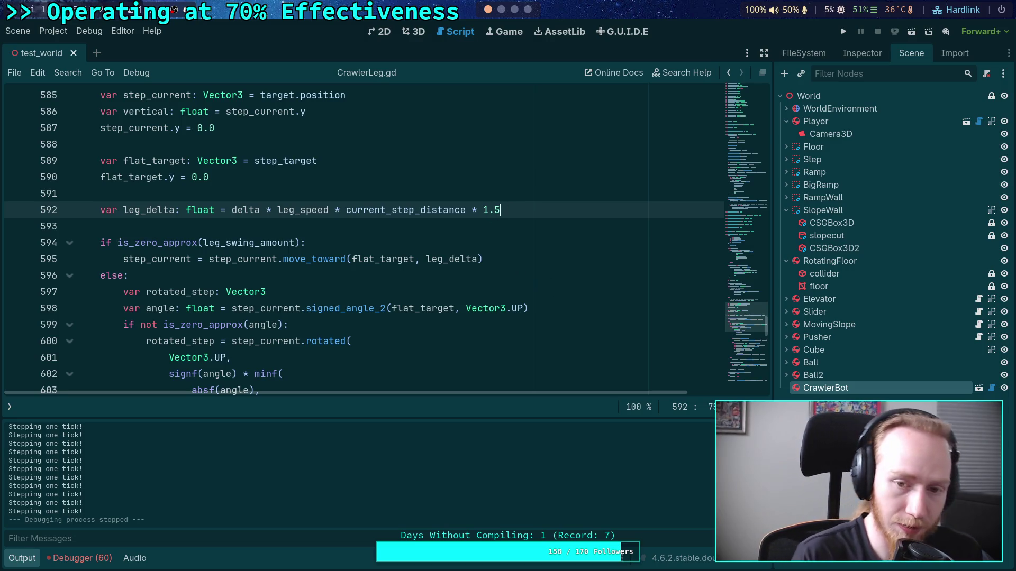
left_click(22, 559)
scroll(331, 342, "down", 9)
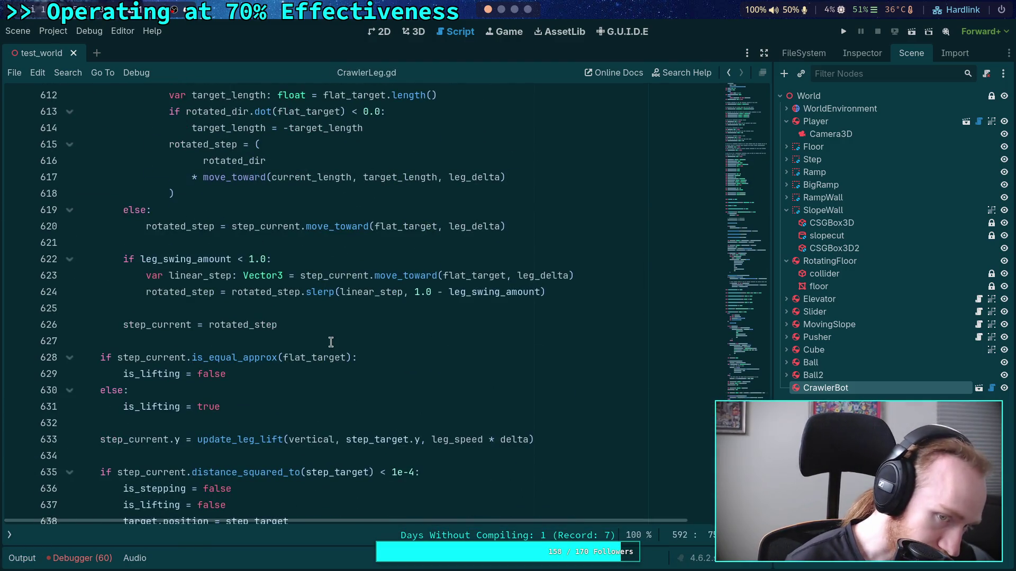
scroll(331, 343, "up", 3)
left_click(371, 358)
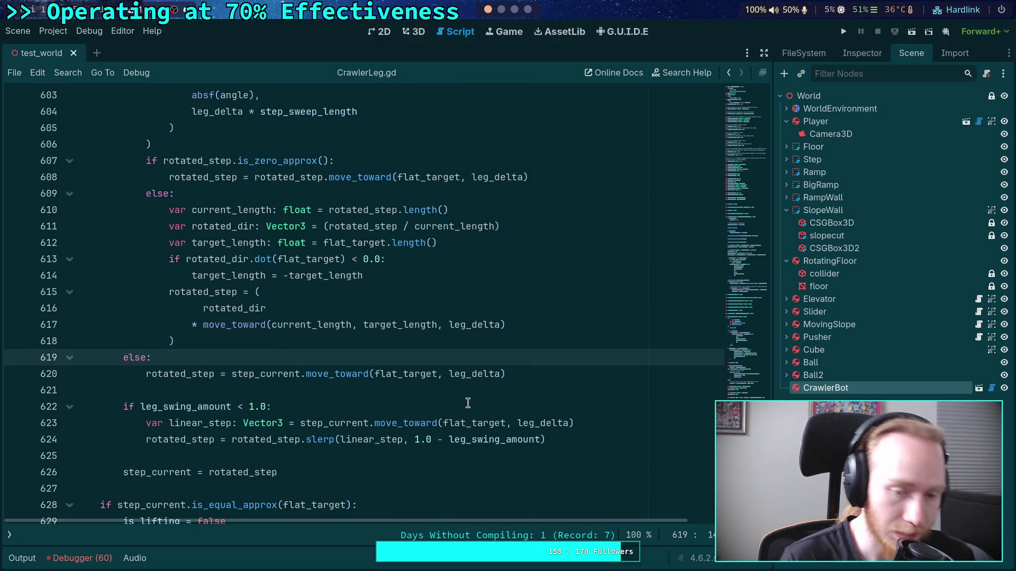
scroll(468, 403, "up", 3)
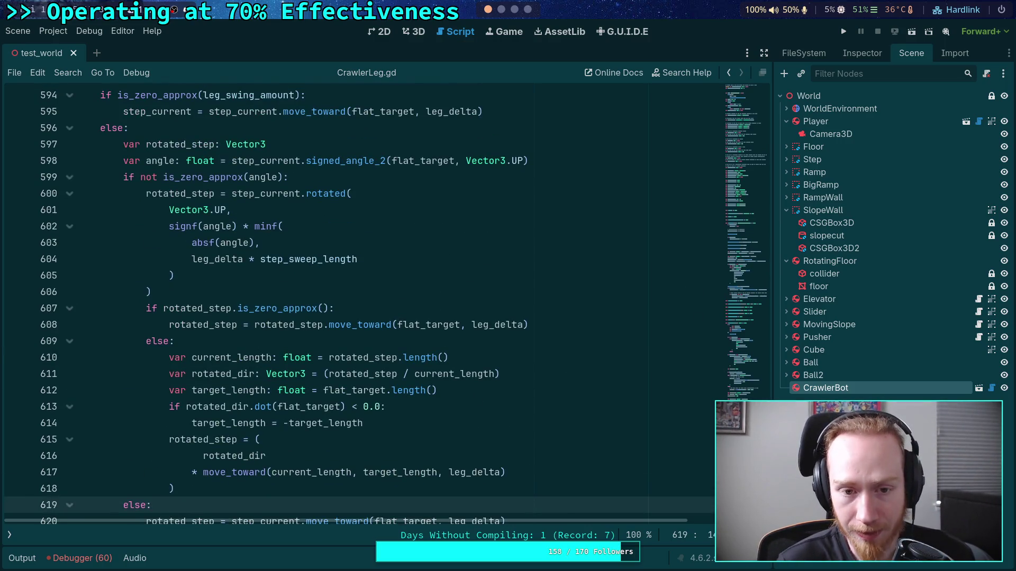
- Review the stepping code, highlighting step_current on line 620 and selecting the leg_swing_amount block (lines 622–624)
mouse_move(749, 233)
left_mouse_down()
mouse_move(751, 153)
mouse_move(751, 391)
left_mouse_up()
scroll(371, 304, "down", 8)
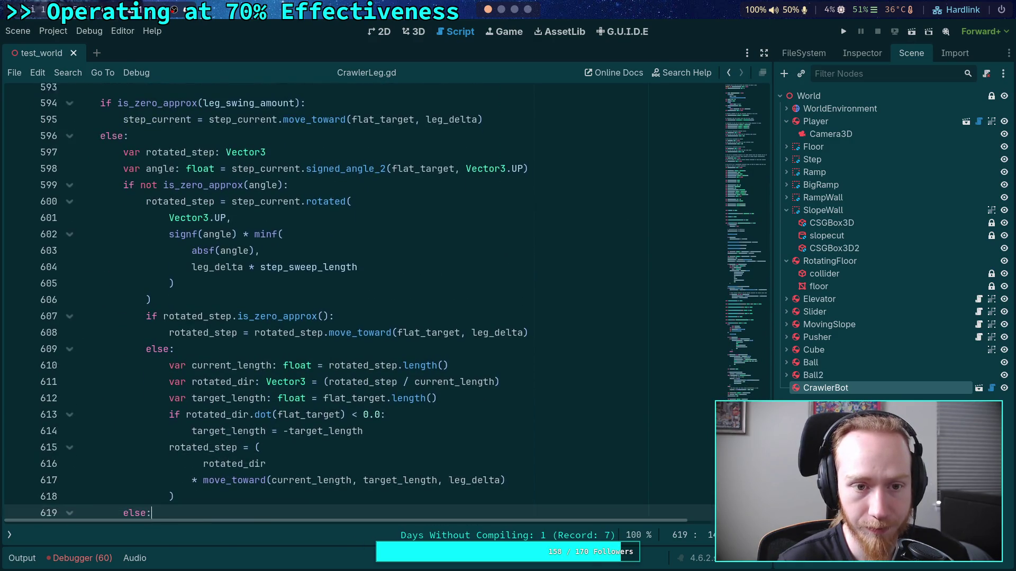
scroll(371, 304, "down", 2)
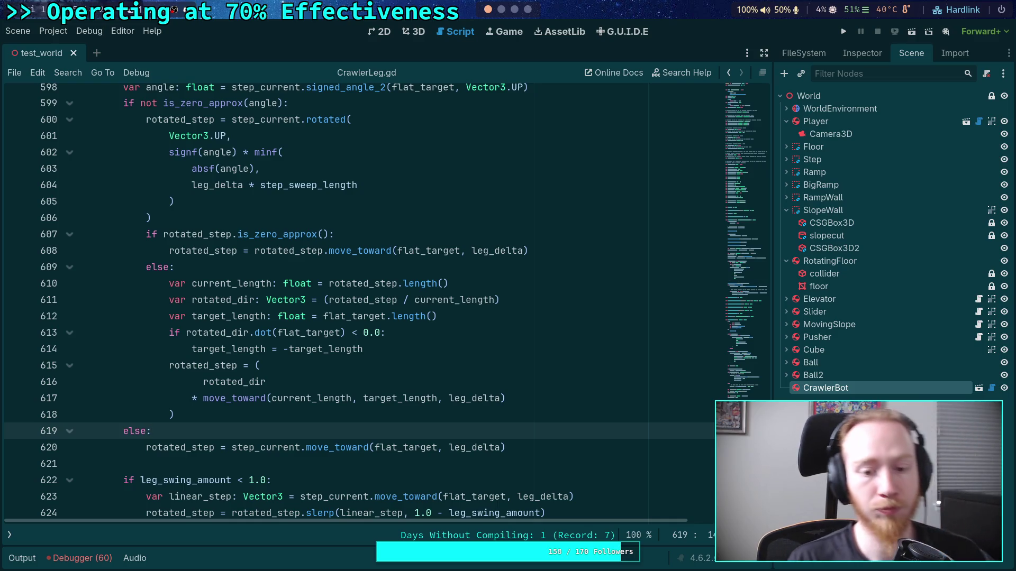
double_click(269, 447)
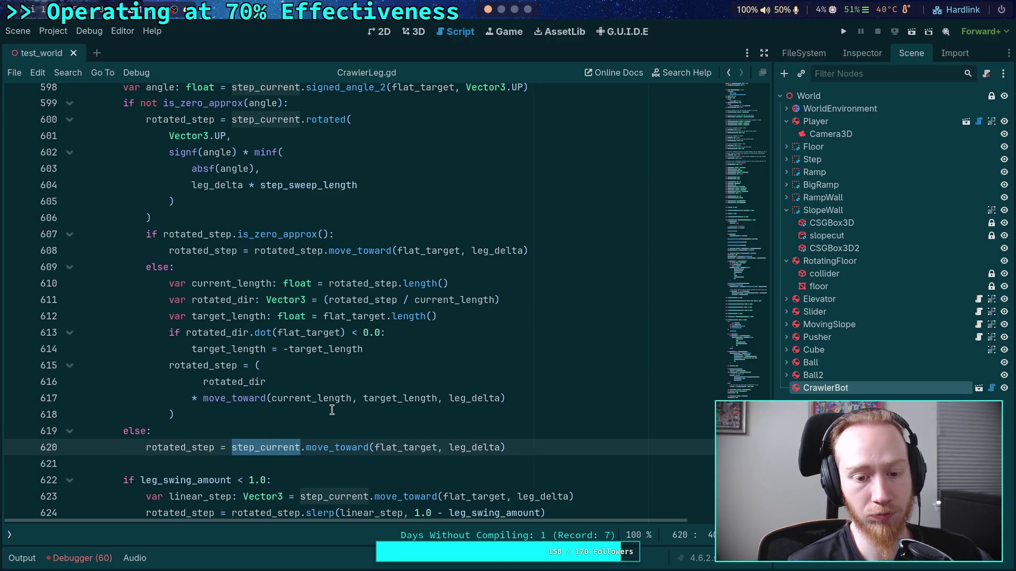
scroll(332, 410, "up", 2)
scroll(331, 410, "down", 2)
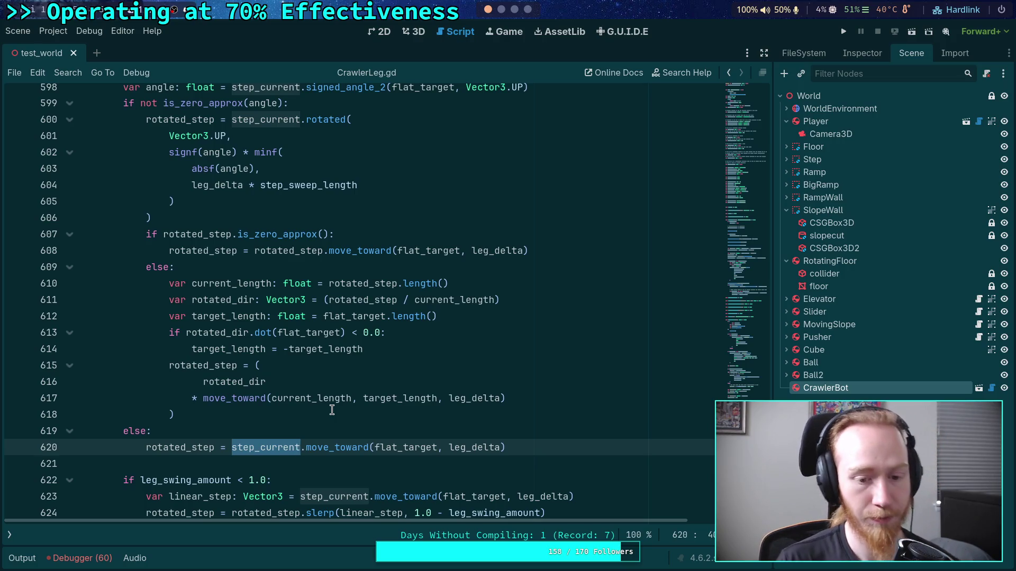
scroll(332, 410, "down", 2)
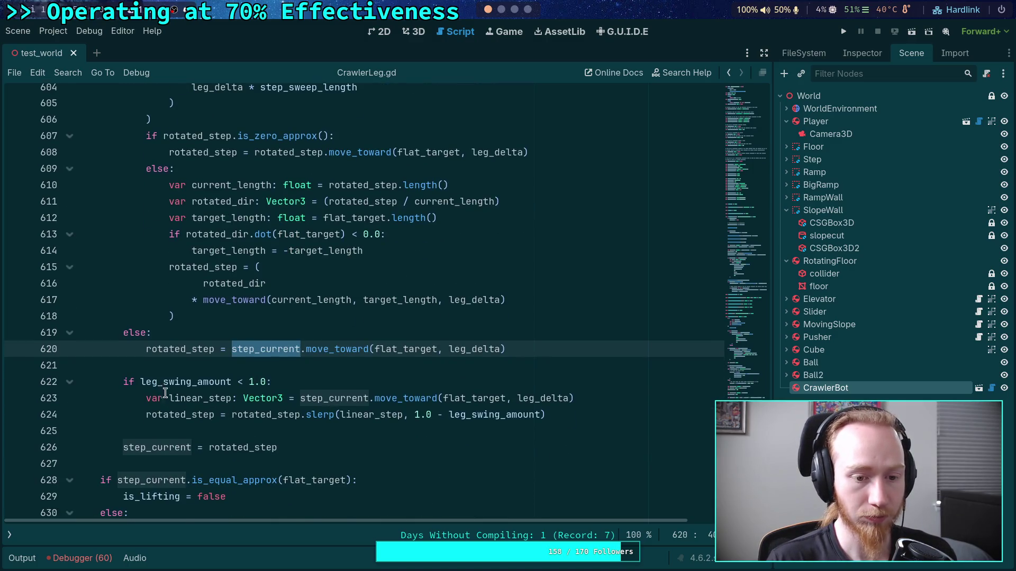
scroll(166, 392, "up", 1)
scroll(195, 465, "up", 1)
scroll(193, 463, "down", 1)
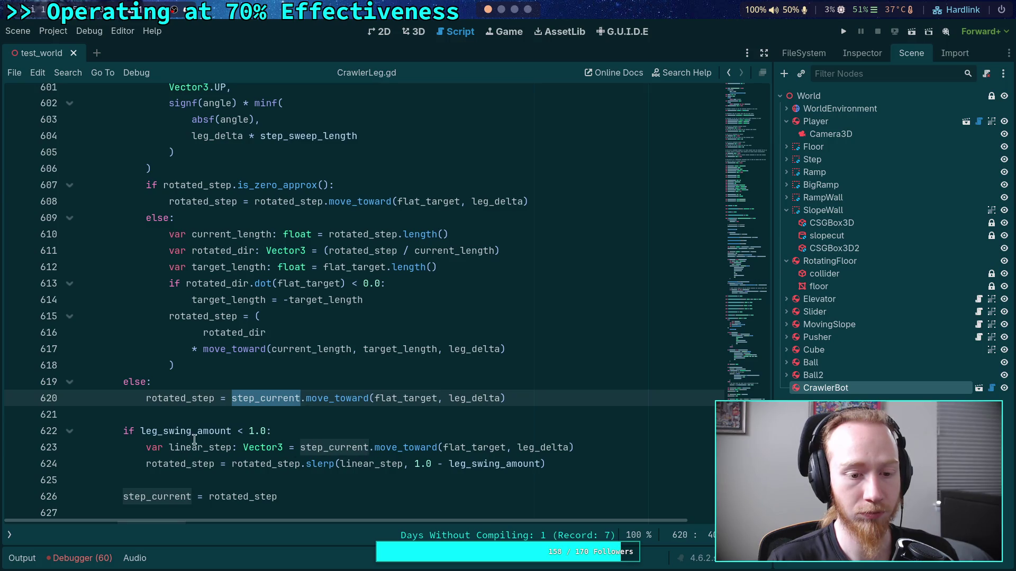
left_click_drag(117, 429, 245, 465)
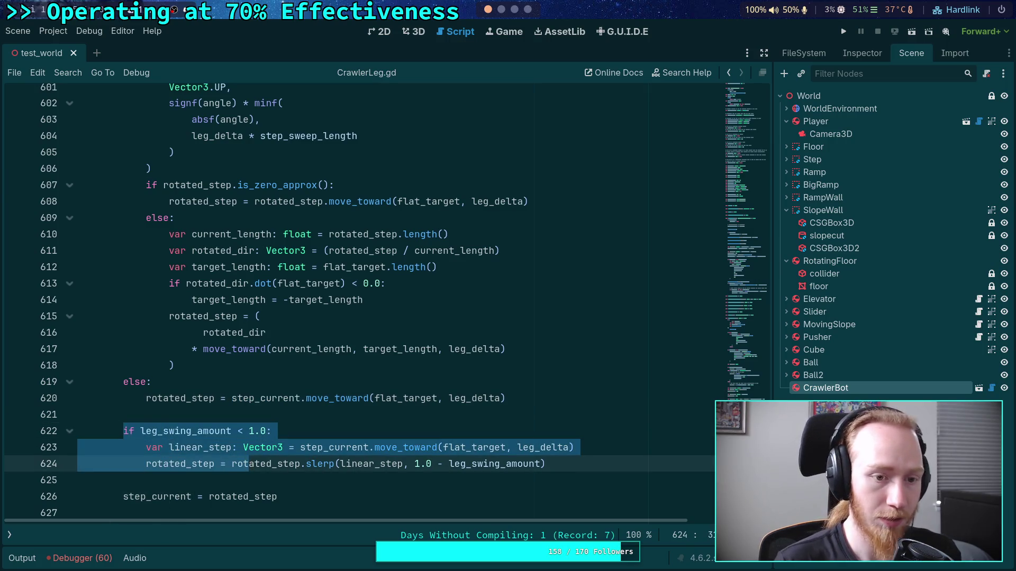
- Move the leg_swing_amount block up into the rotation branch, indent it, and tidy the blank lines
key("alt+Up")
key("alt+Up")
key("alt+Up")
key("Tab")
left_click(231, 364)
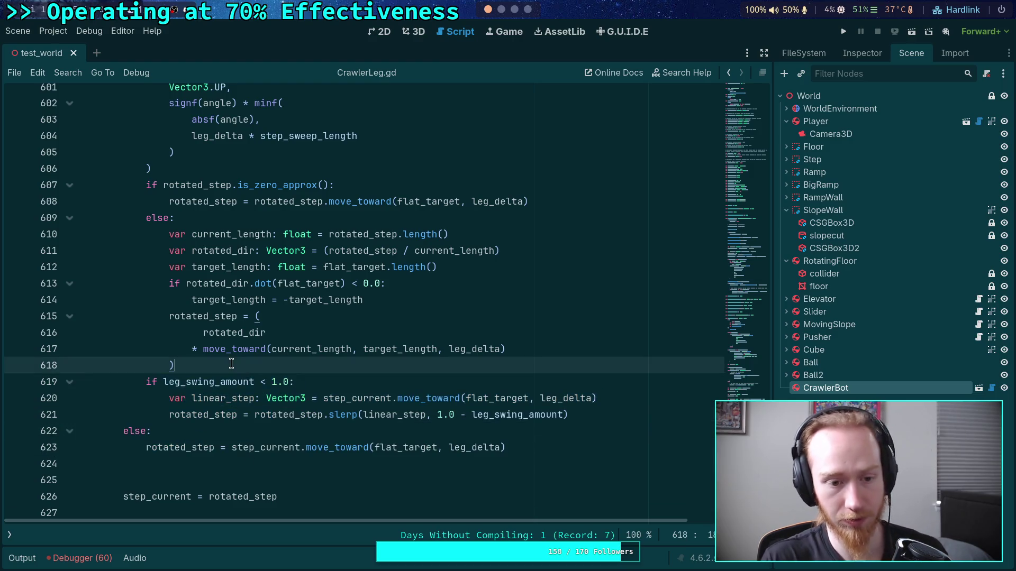
key("Return")
left_click(183, 482)
key("BackSpace")
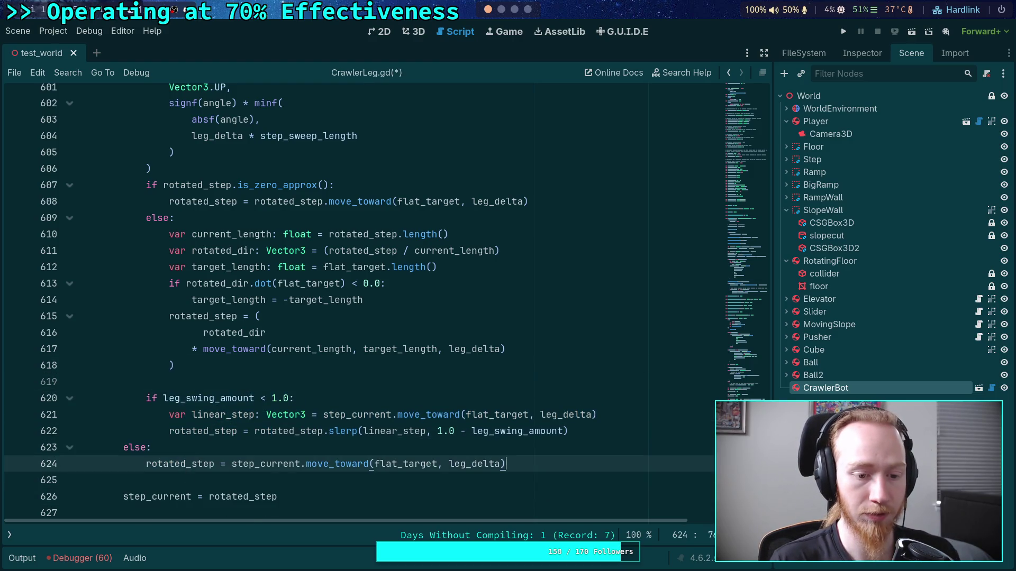
left_click(601, 424)
key("Return")
- Check where rotated_step on line 625 is used
scroll(290, 456, "down", 1)
scroll(289, 456, "up", 1)
double_click(182, 479)
scroll(204, 389, "up", 4)
scroll(198, 265, "down", 2)
- Append 'and absf(angle) < PI' to the rotation condition on line 599 and save the script
left_click(284, 152)
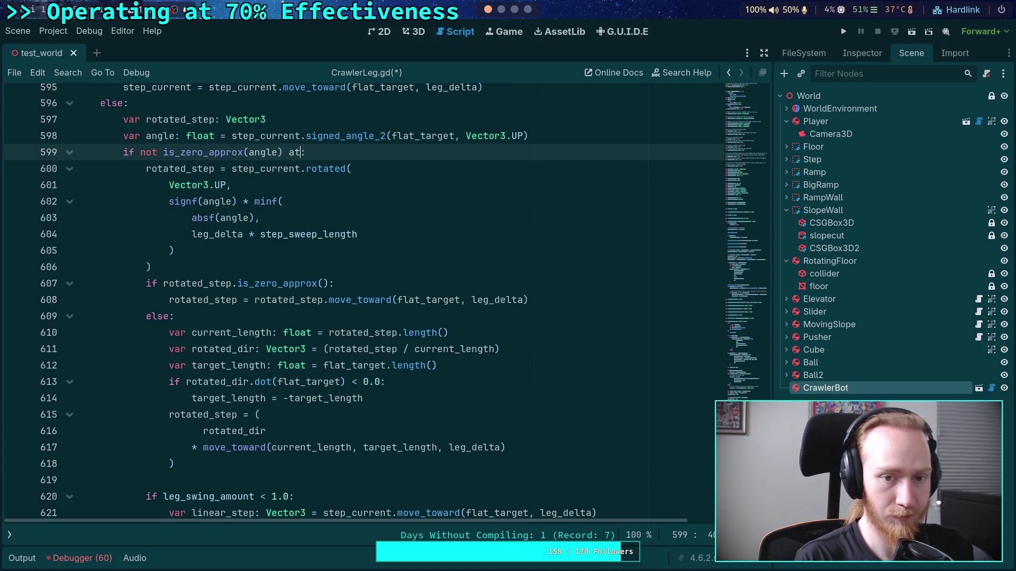
key("BackSpace")
type("nd angle")
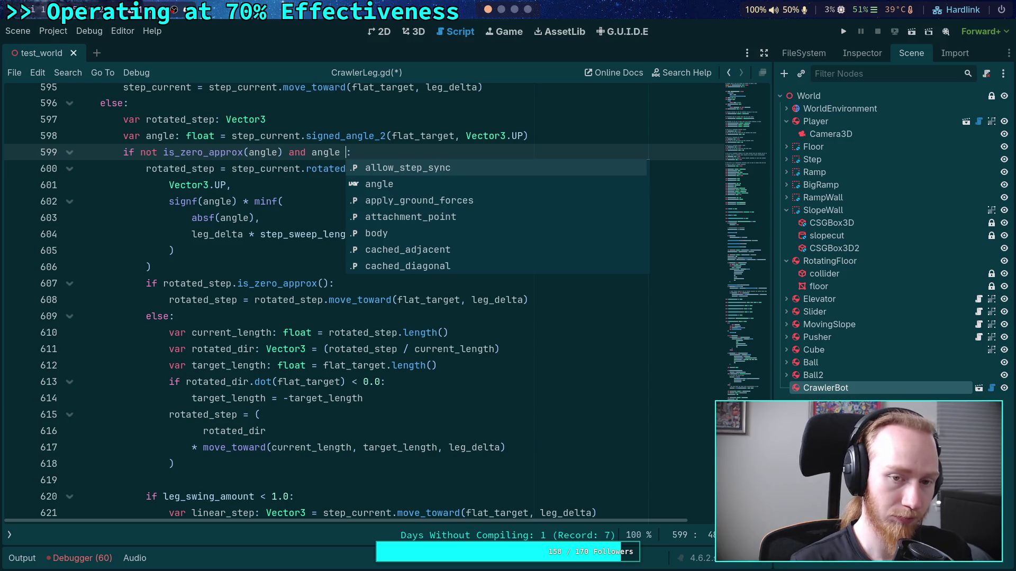
key("BackSpace")
type("abn")
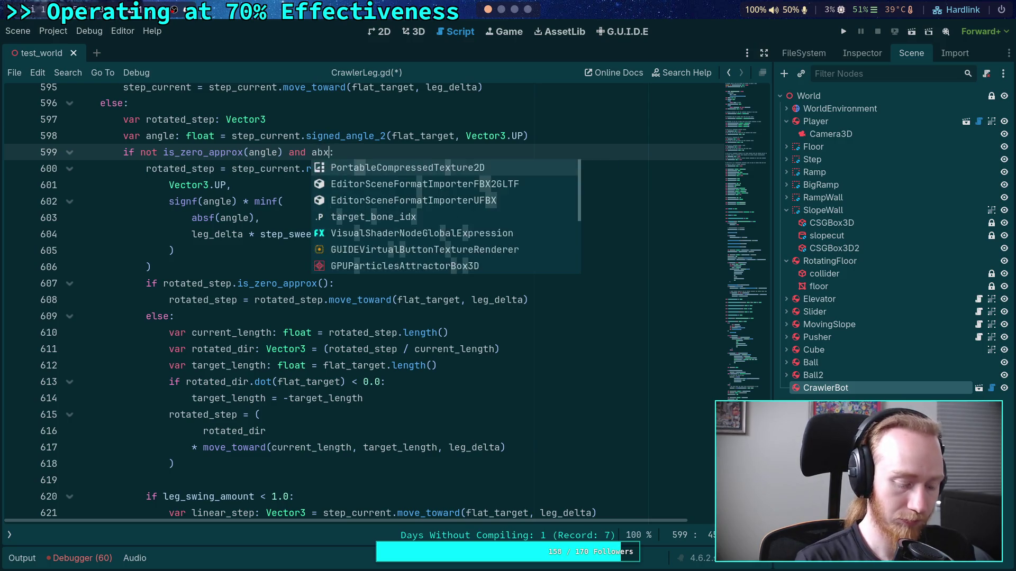
key("BackSpace")
type("sf")
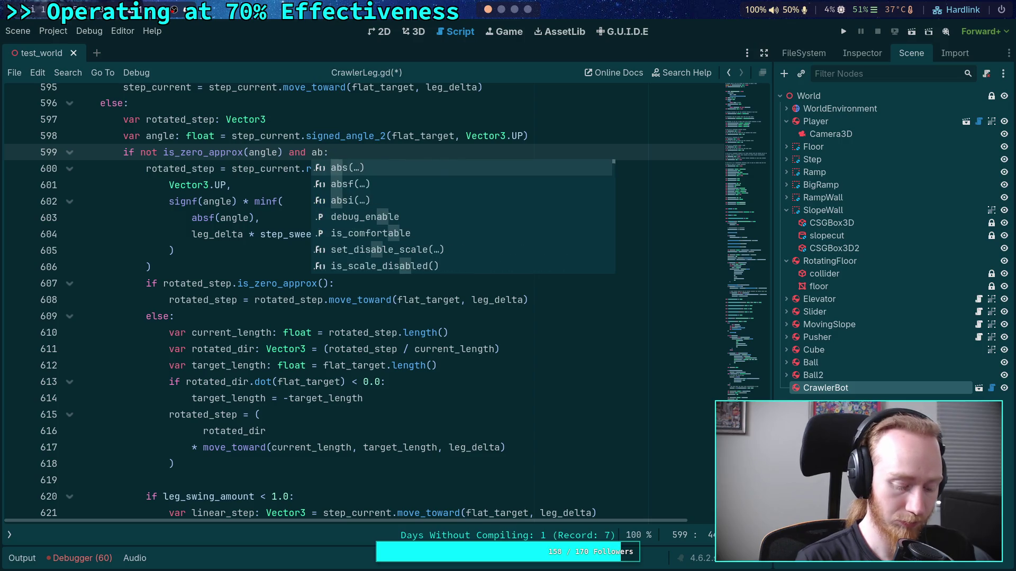
key("Return")
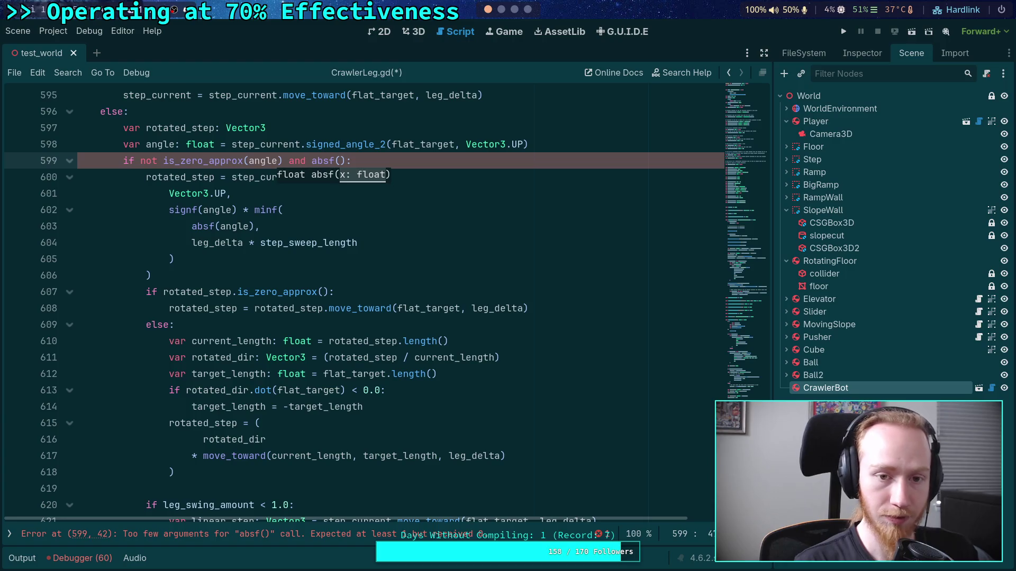
key("Right")
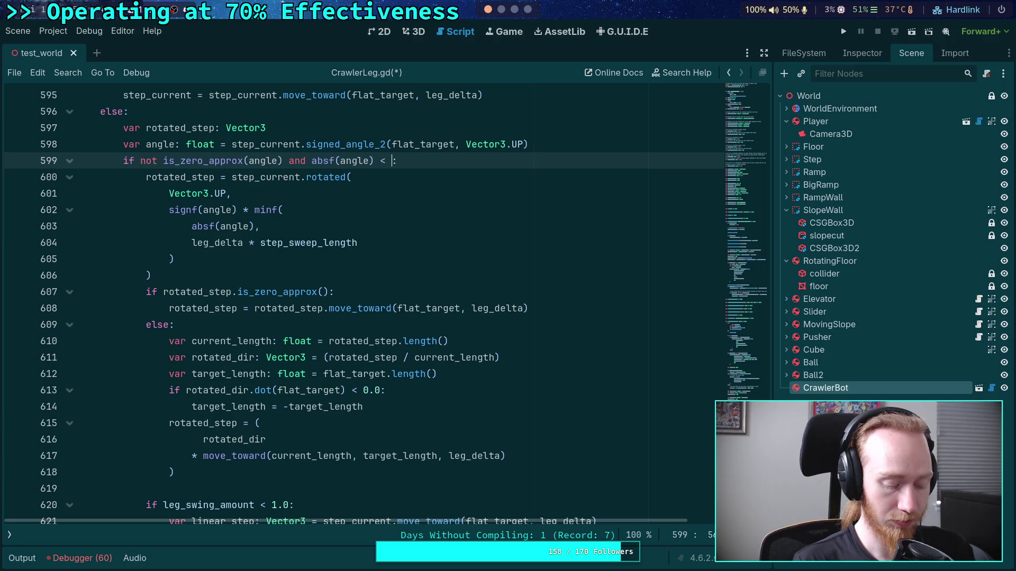
type("PI")
key("ctrl+s")
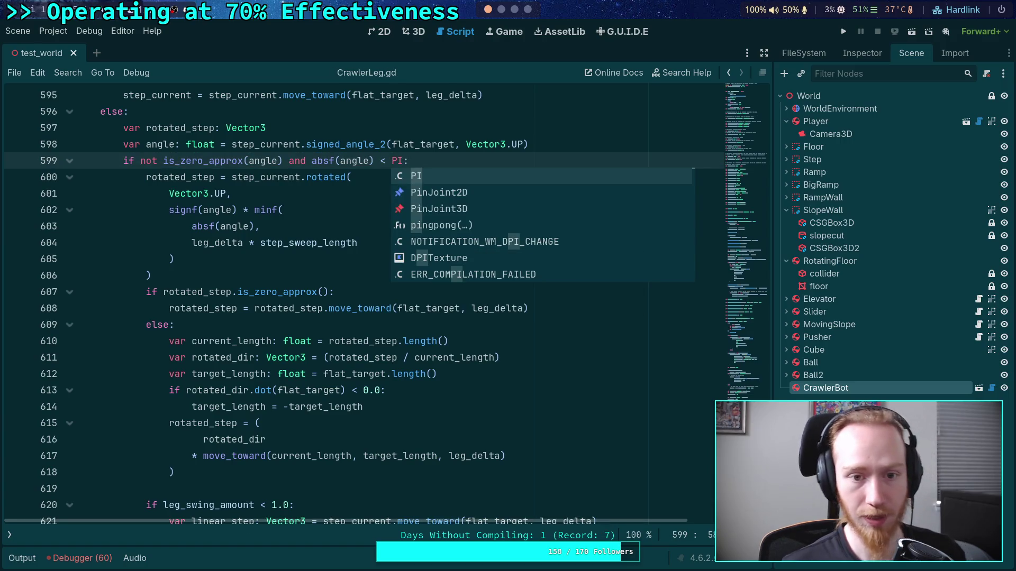
- Run the project to test the new PI guard
left_click(258, 277)
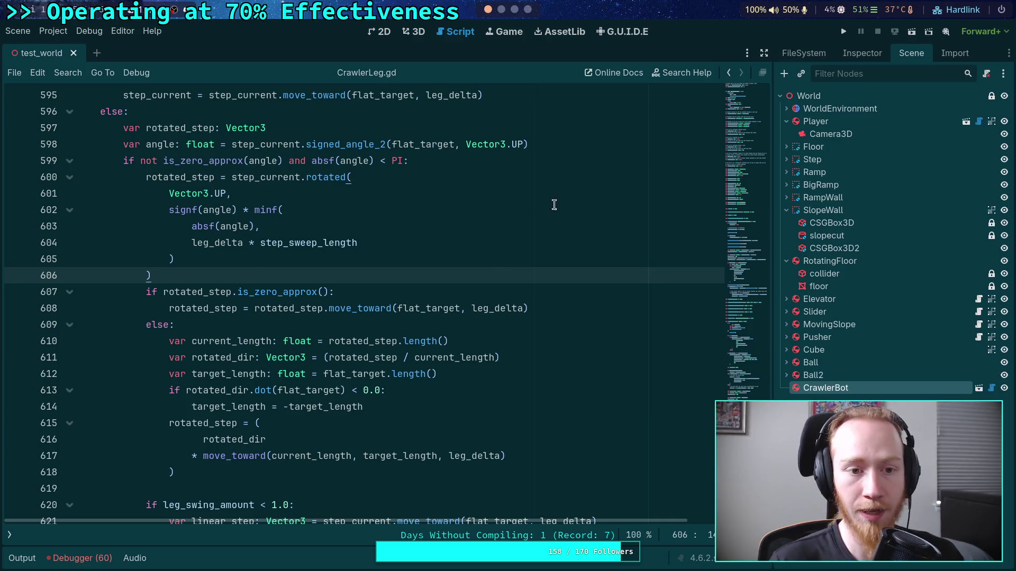
scroll(258, 429, "down", 2)
left_click(320, 449)
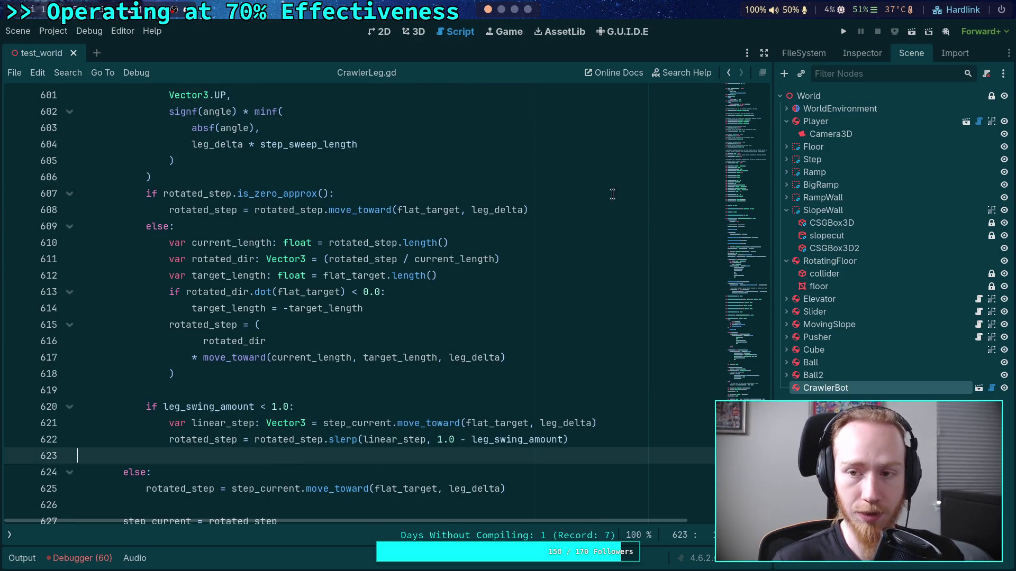
left_click(844, 32)
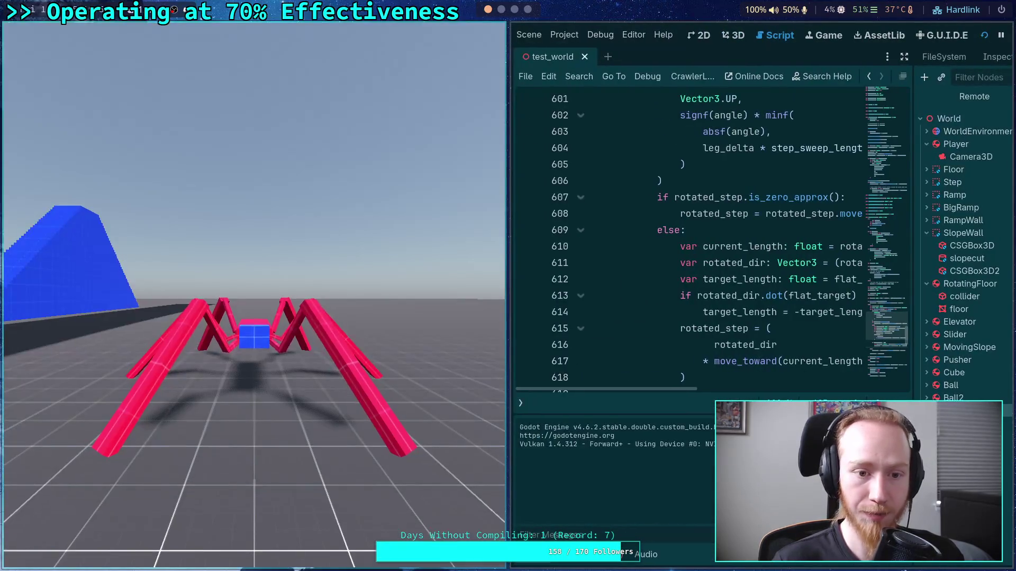
- Steer the crawler onto the blue ramp and walk it up the curving slope
key("w")
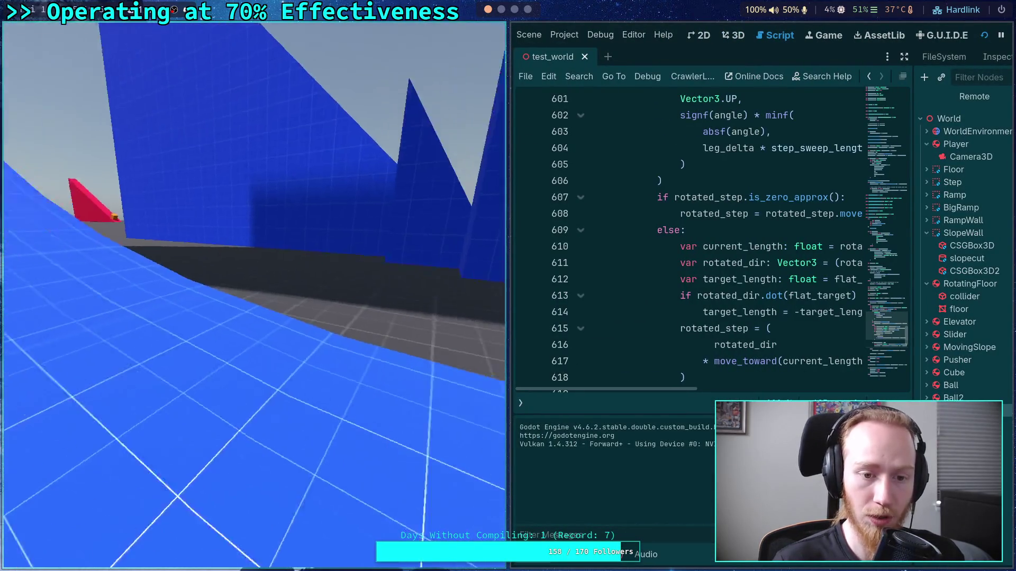
key("w")
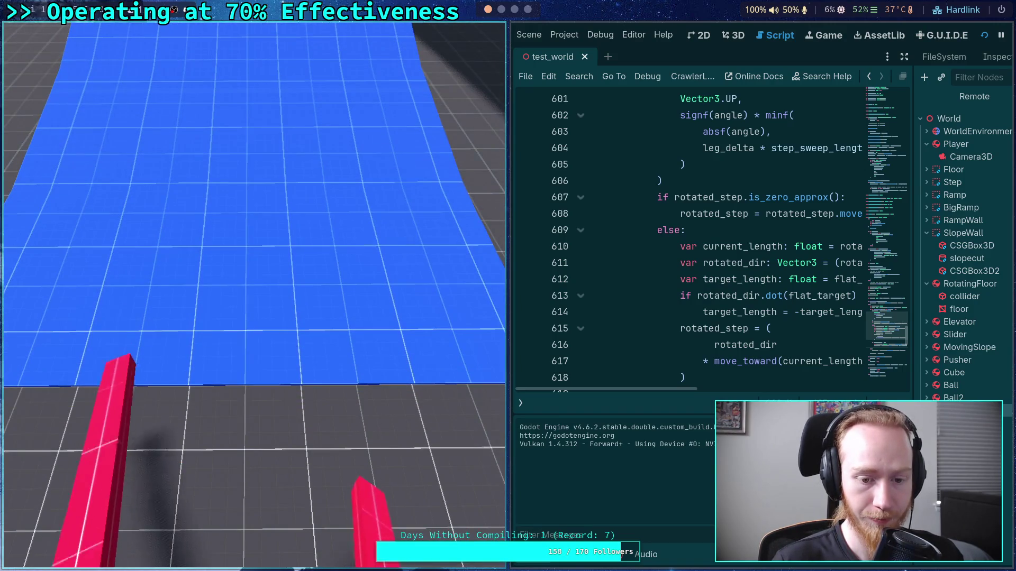
key("w")
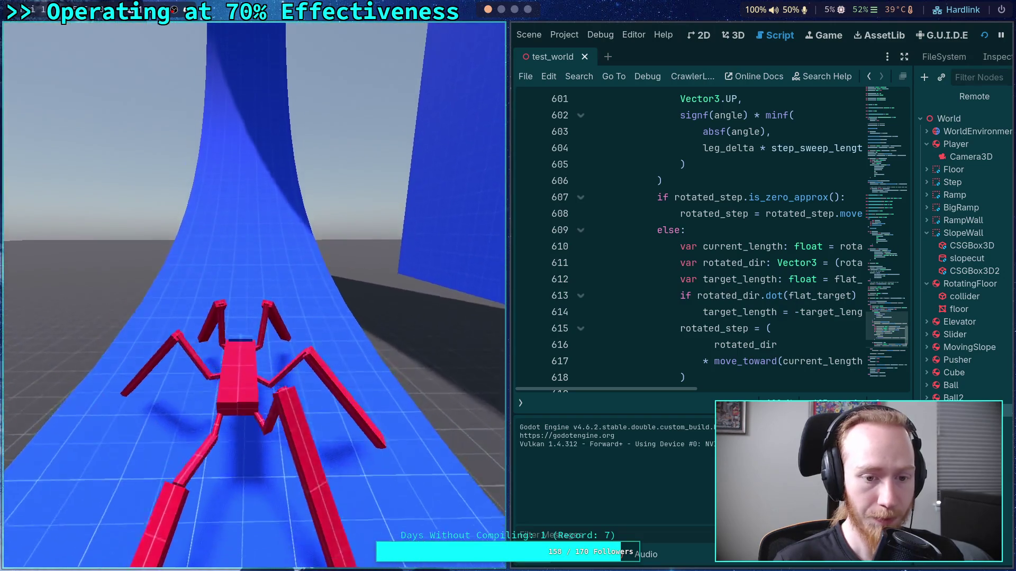
key("w")
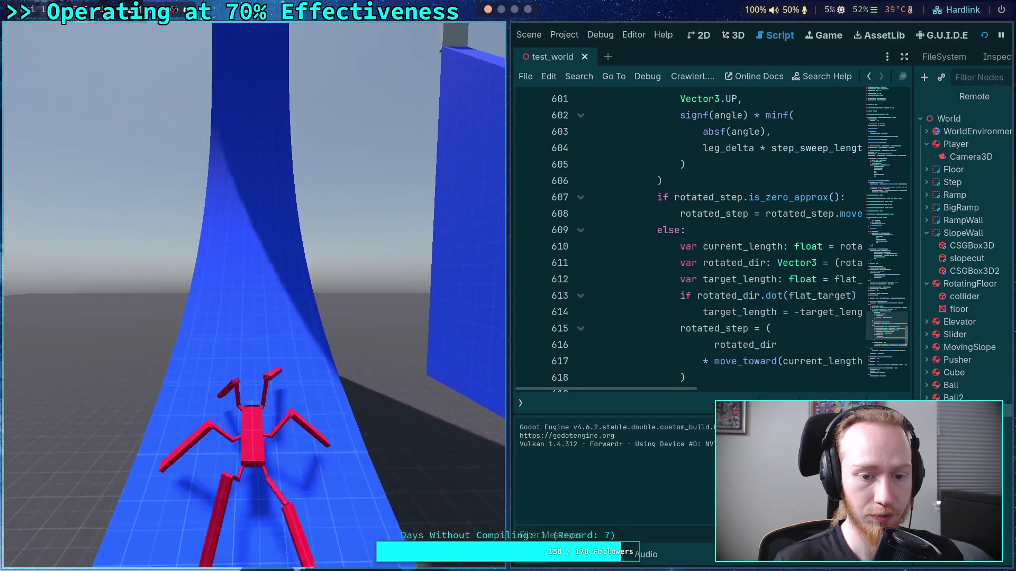
key("w")
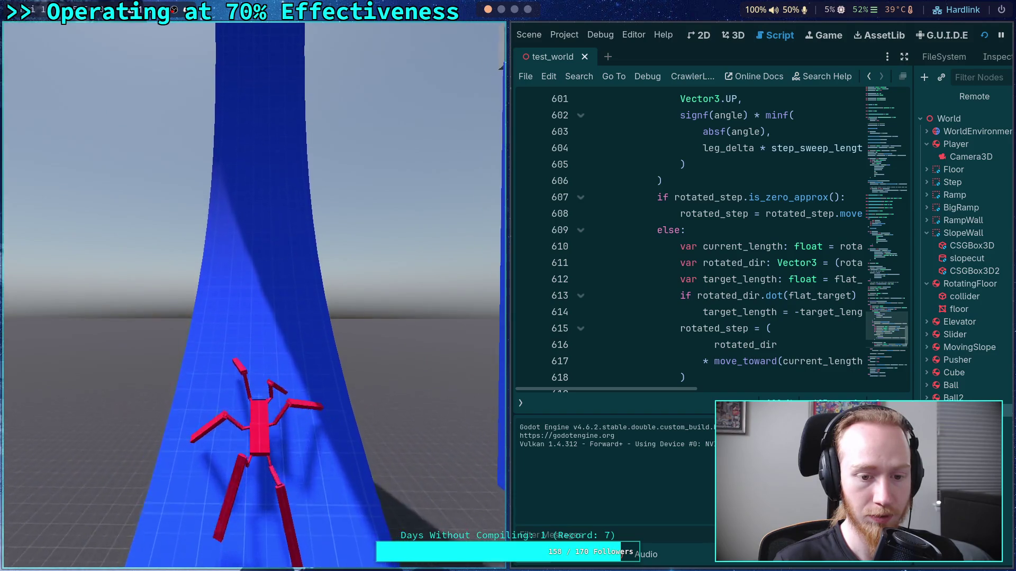
key("w")
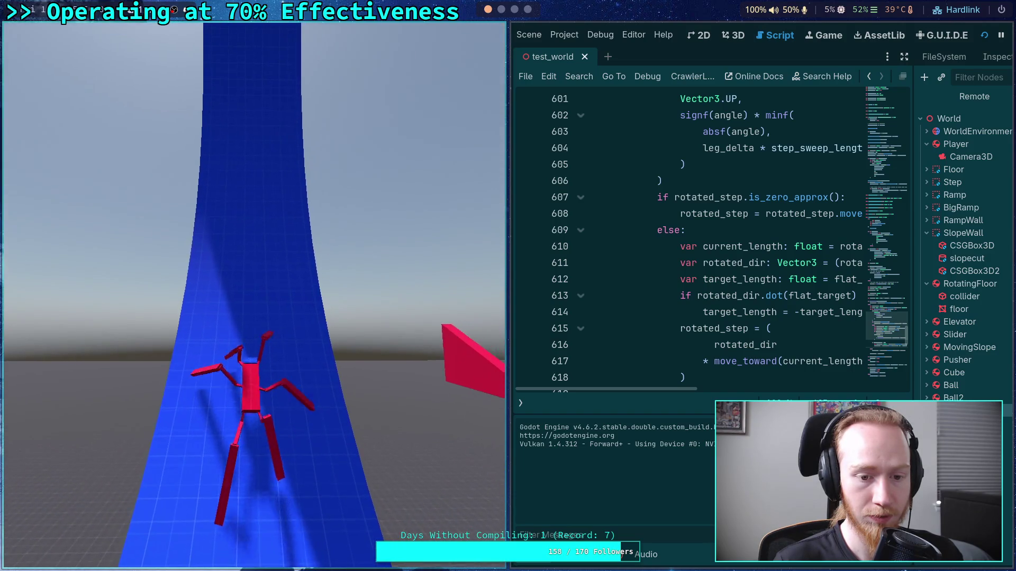
key("w")
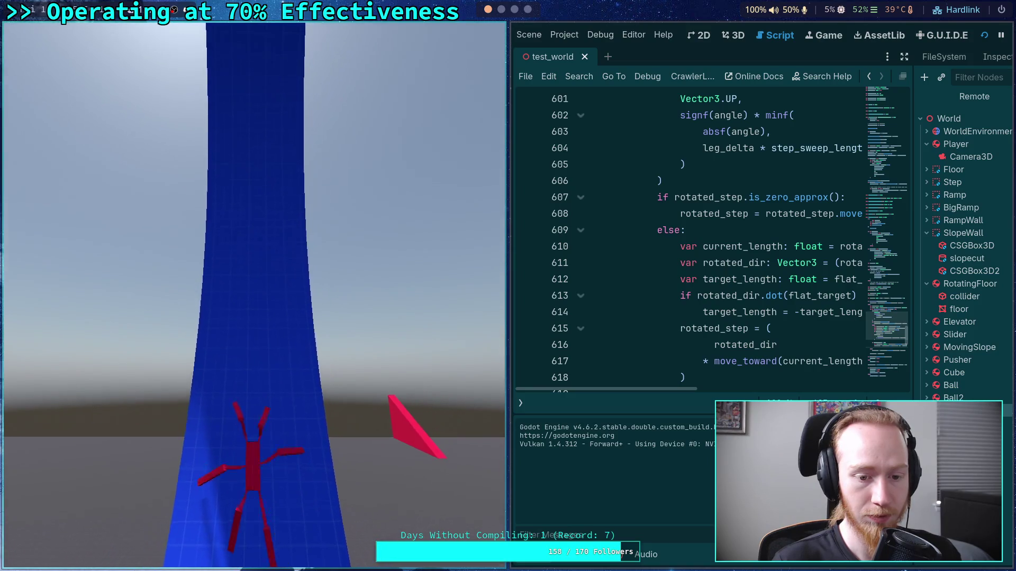
- Keep the crawler climbing the steep, then vertical, wall until it tumbles off
key("w")
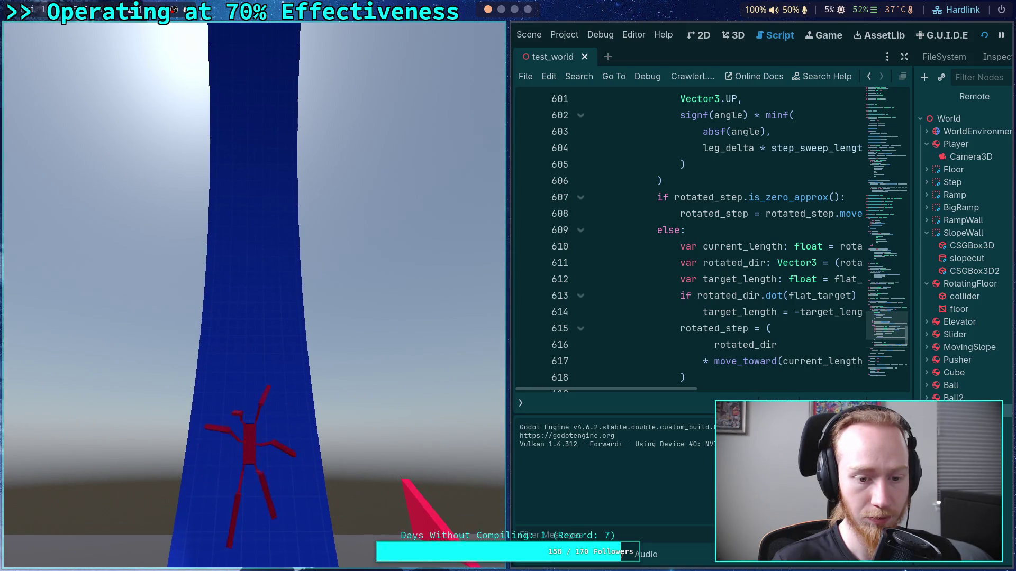
key("w")
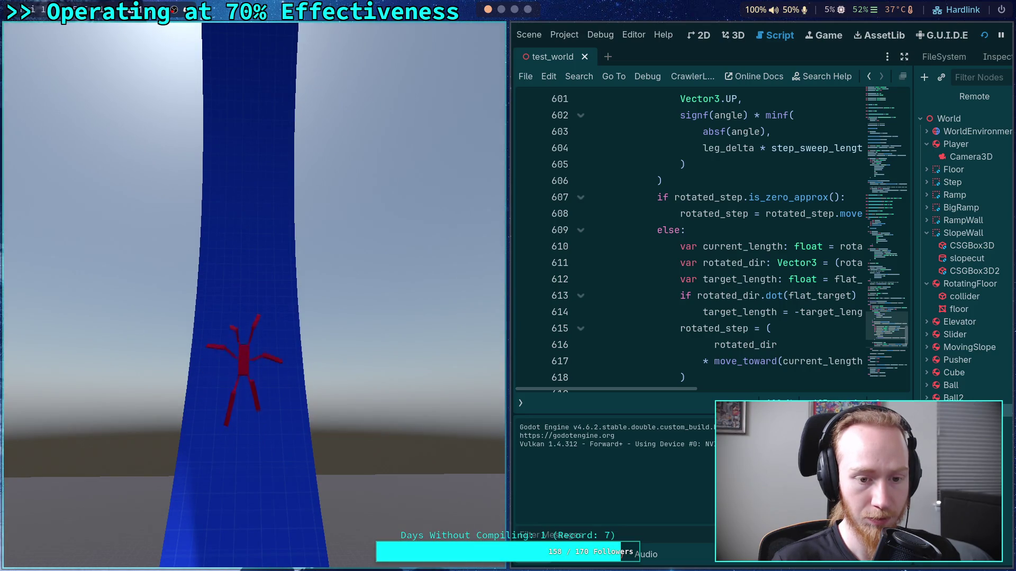
key("w")
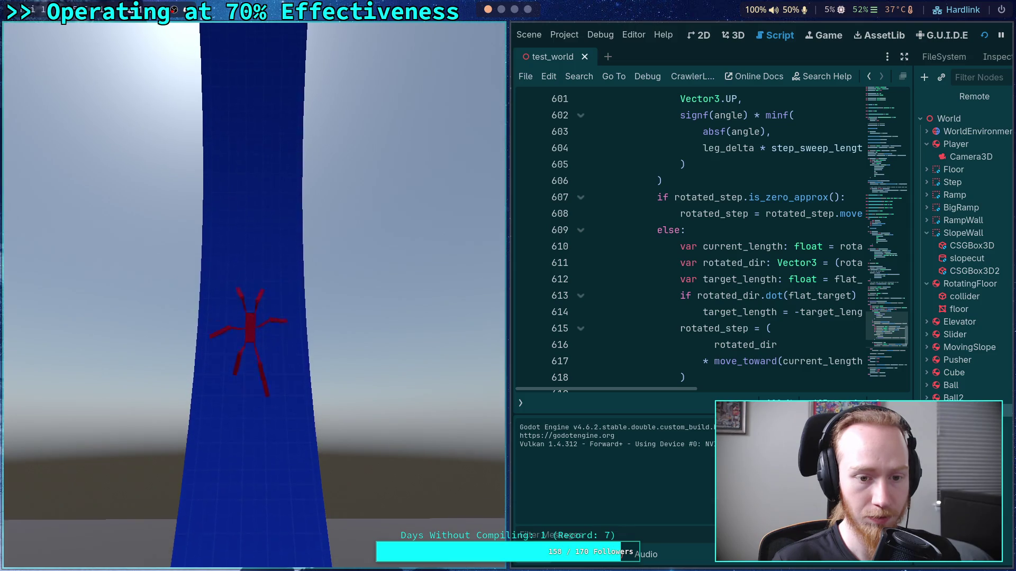
key("w")
key("w")
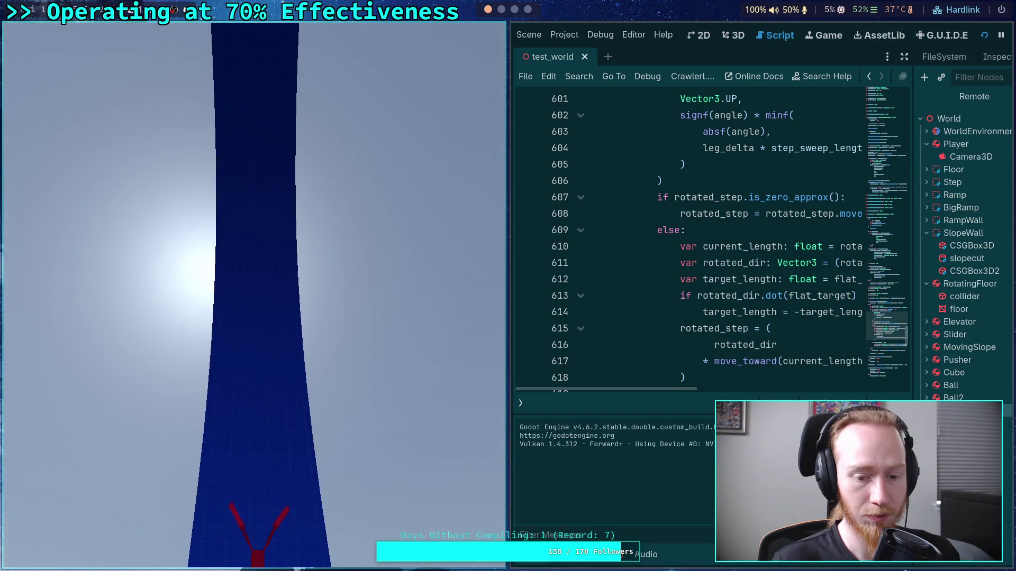
key("w")
key("w")
key("w")
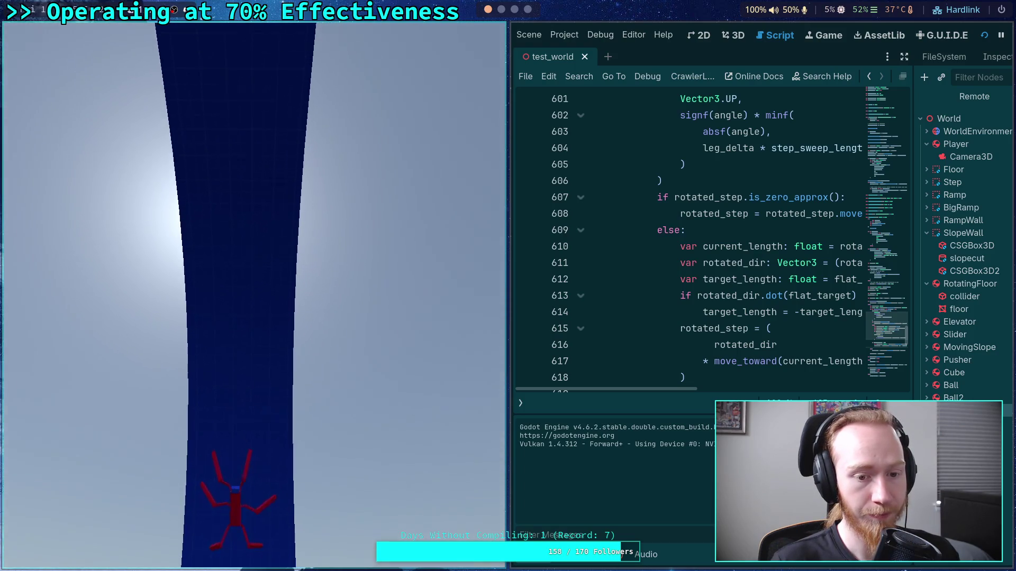
key("w")
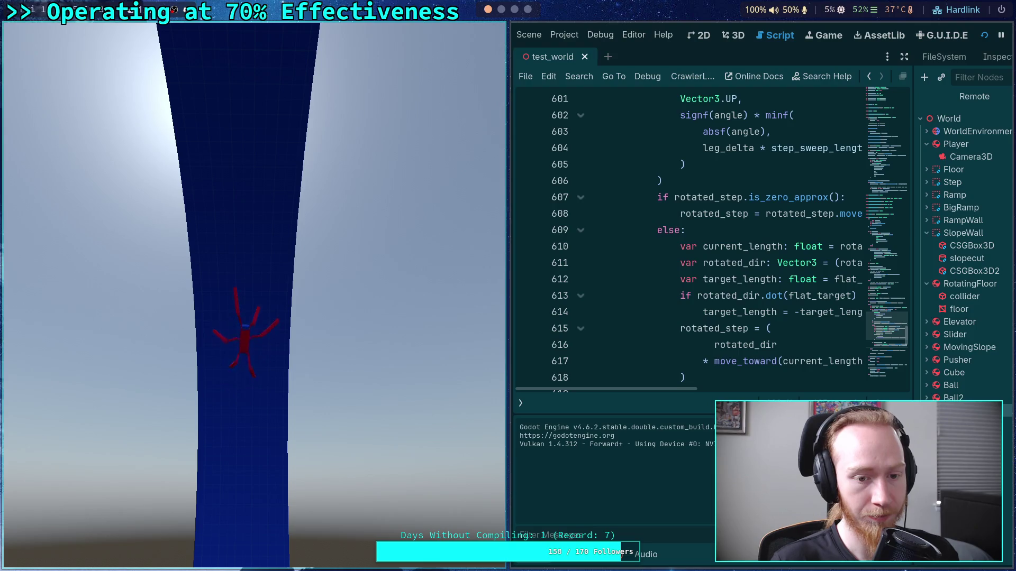
key("w")
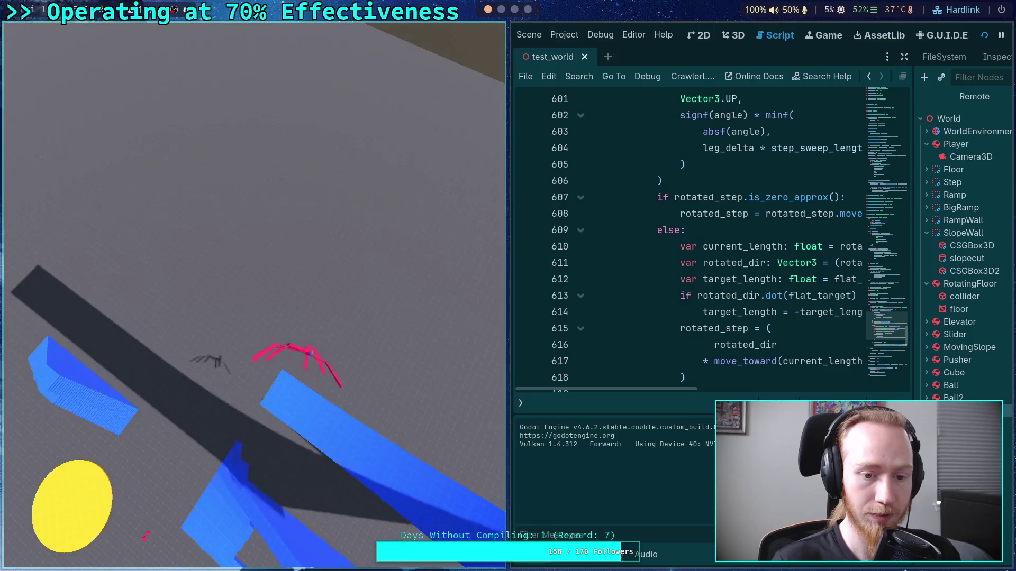
- Walk the crawler back across the floor and climb it far up the tall curved blue wall
key("w")
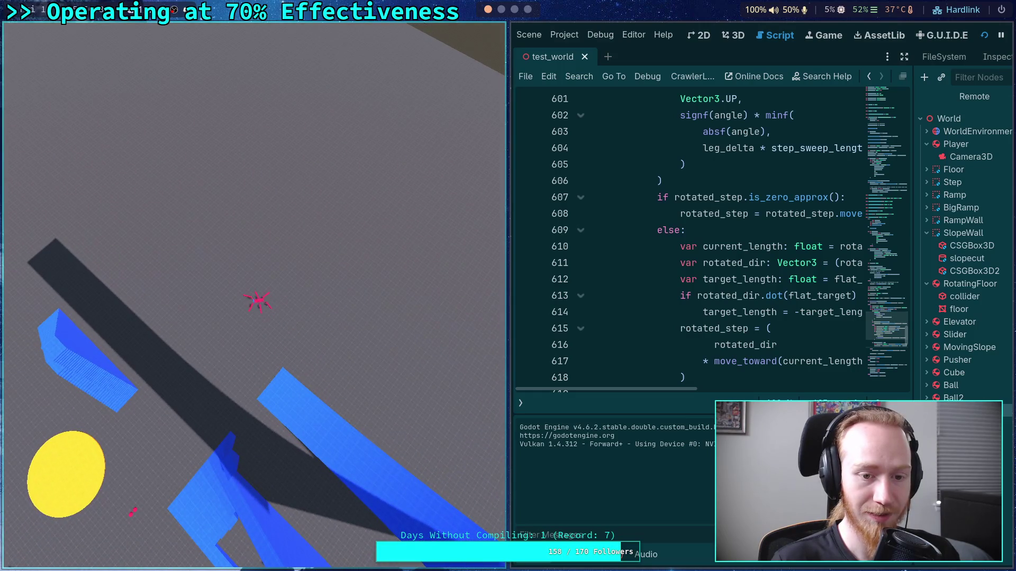
key("w")
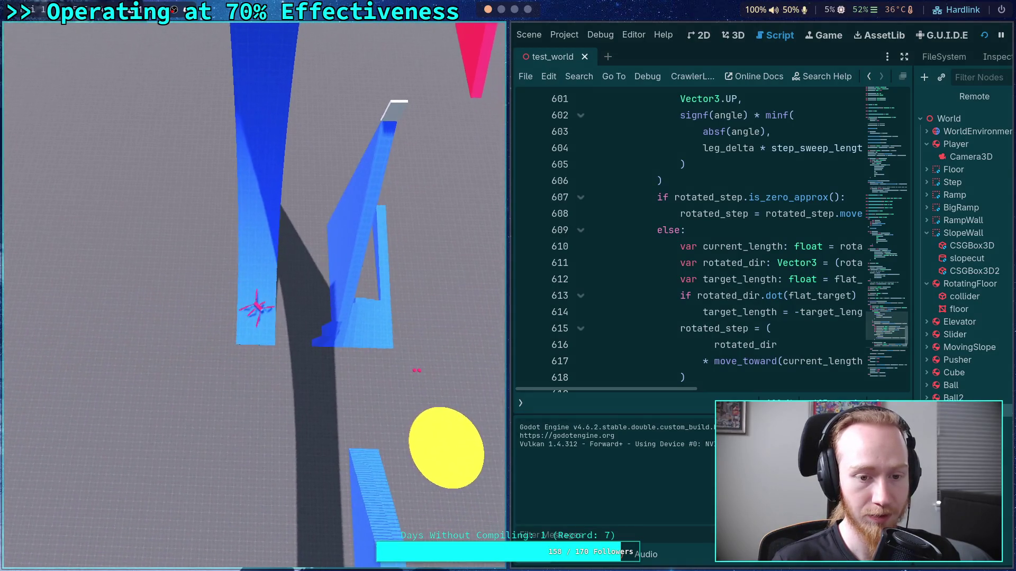
key("w")
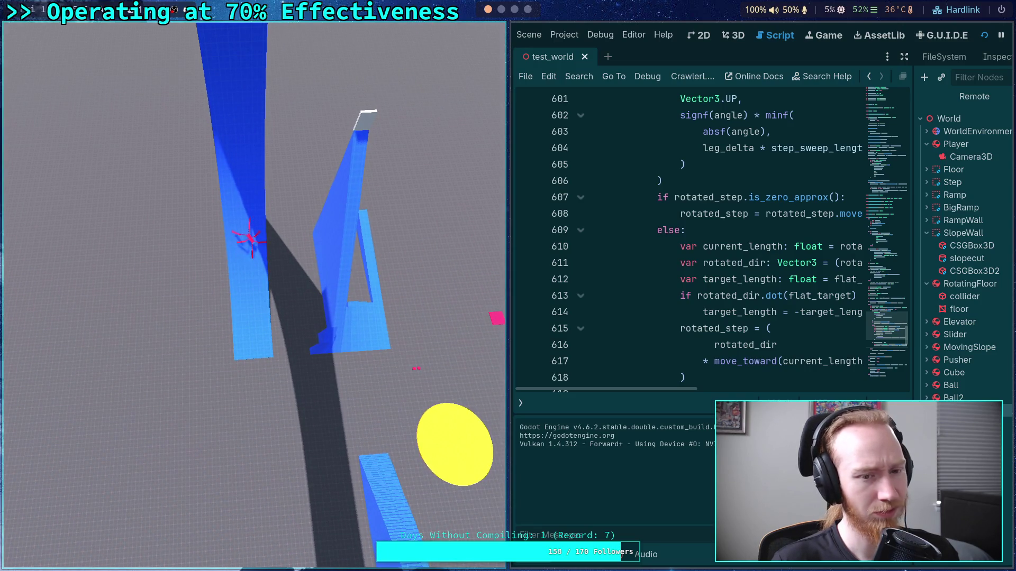
key("w")
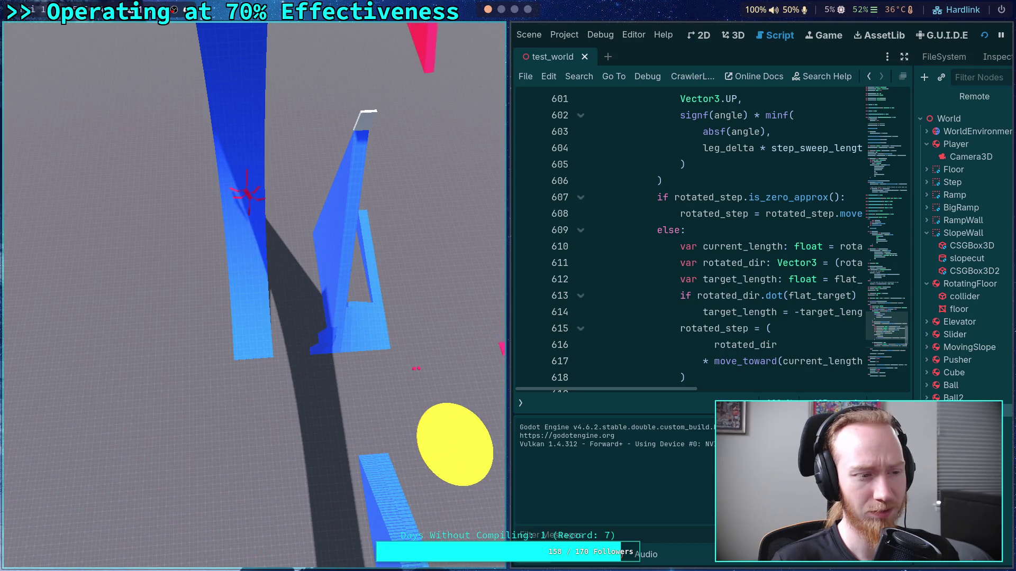
key("w")
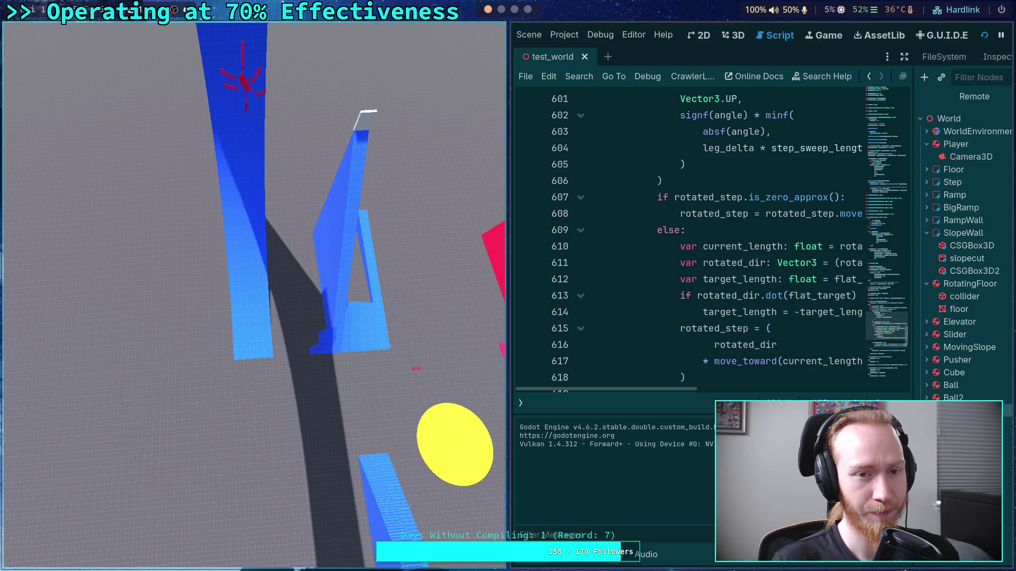
key("w")
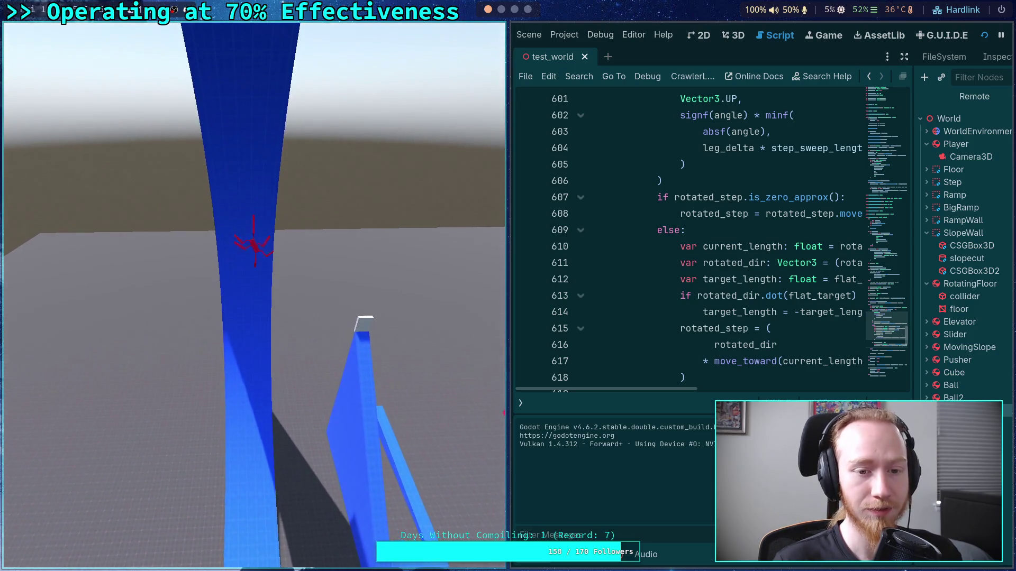
key("w")
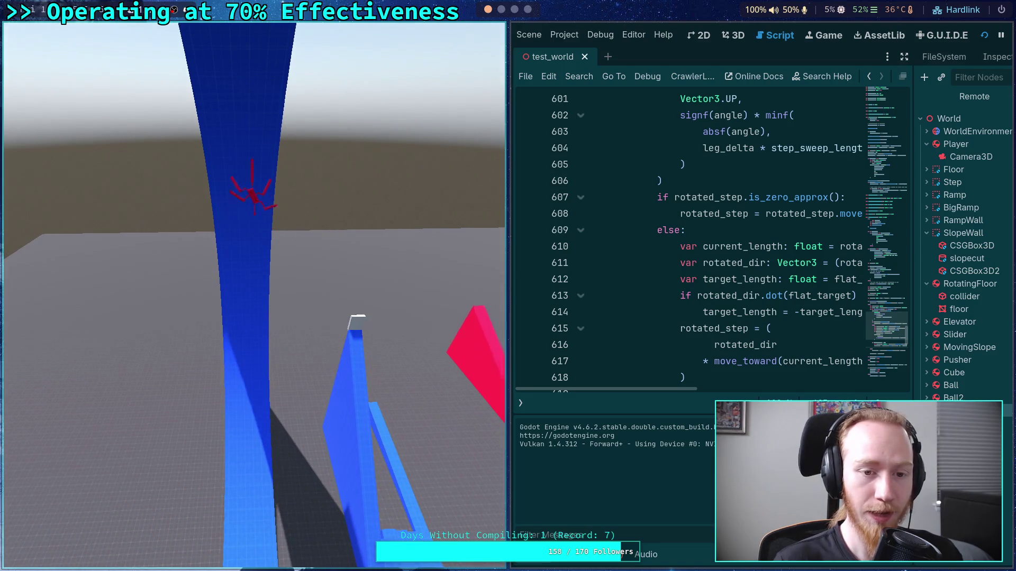
key("w")
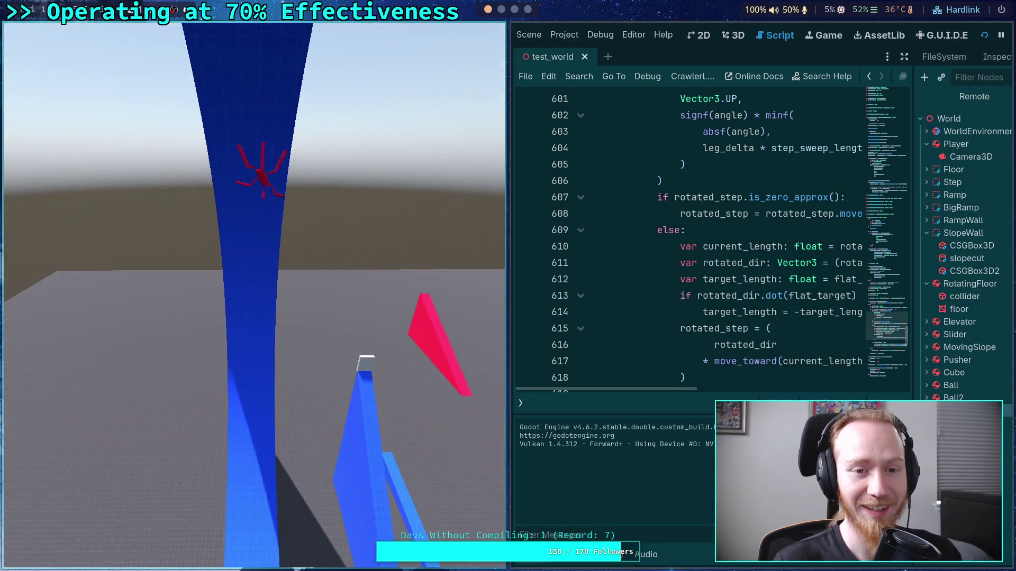
key("w")
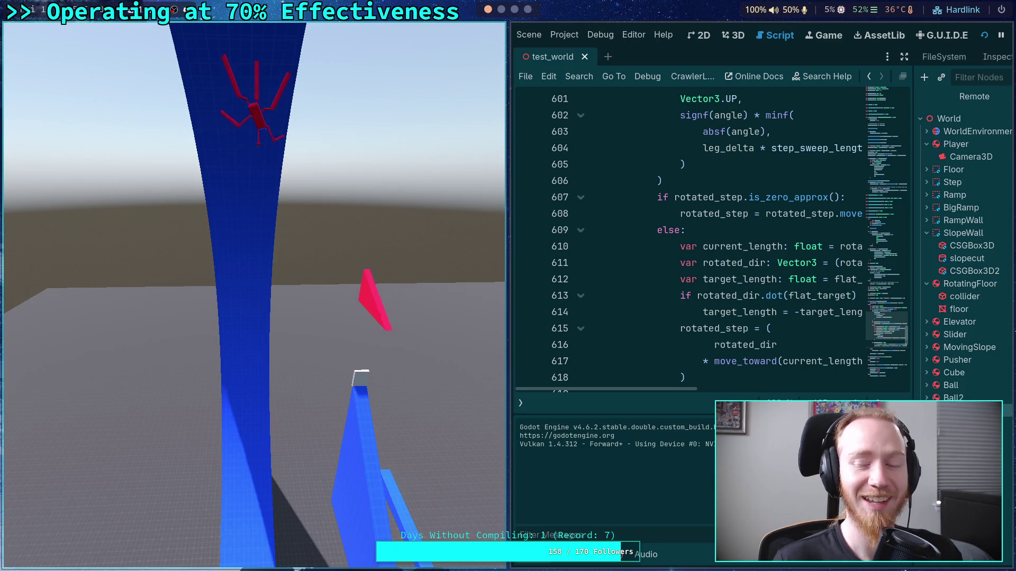
key("w")
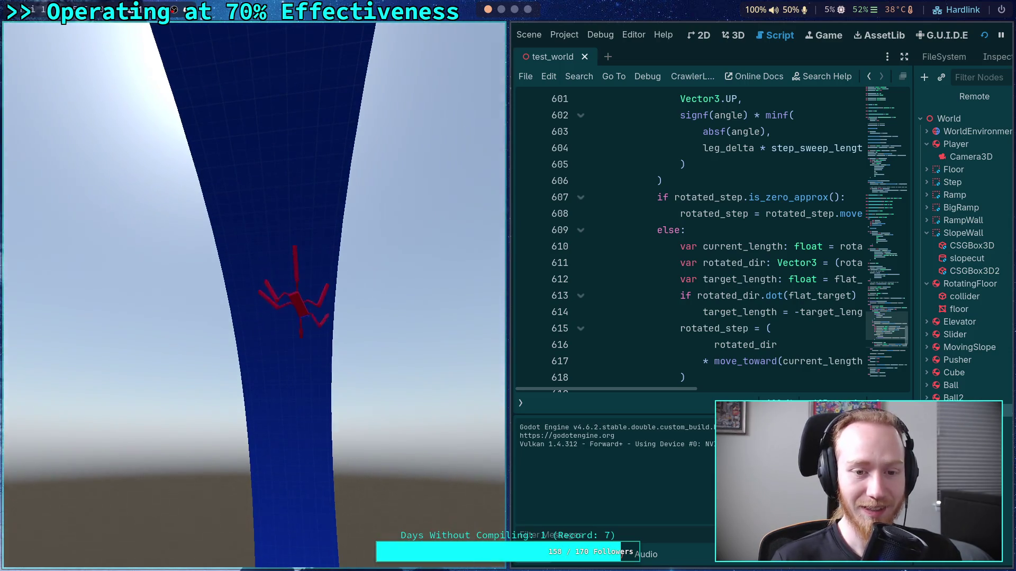
key("w")
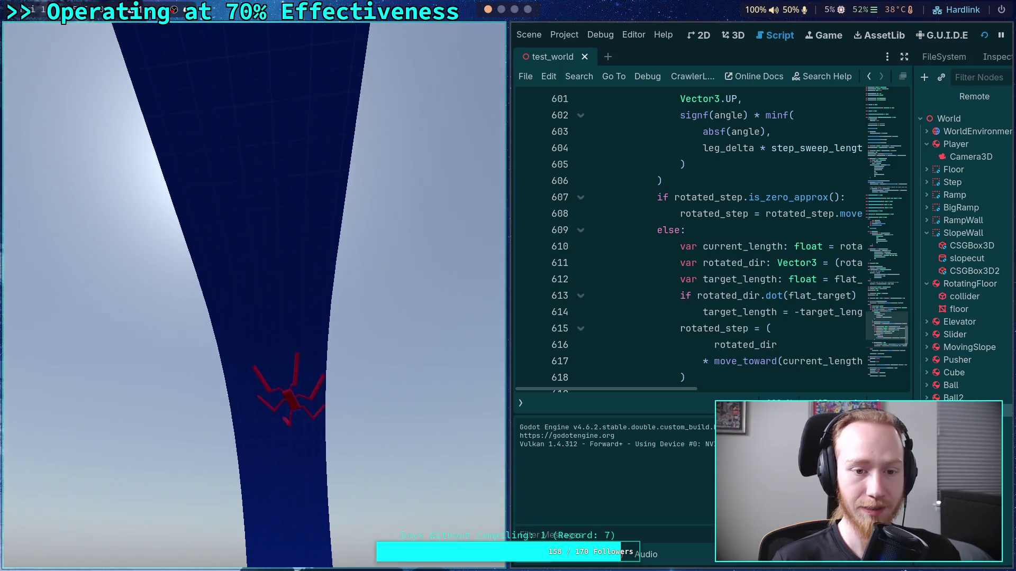
key("w")
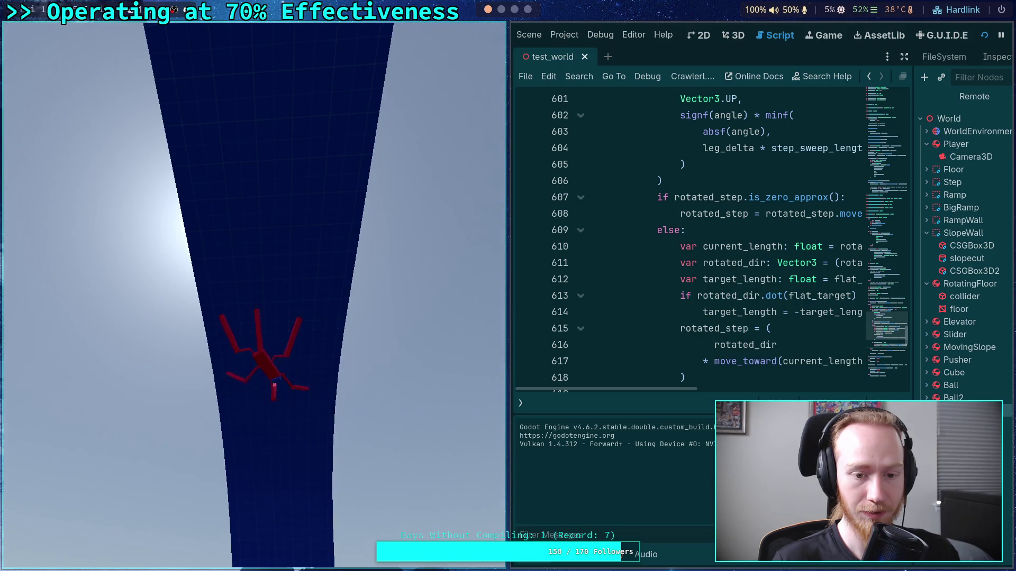
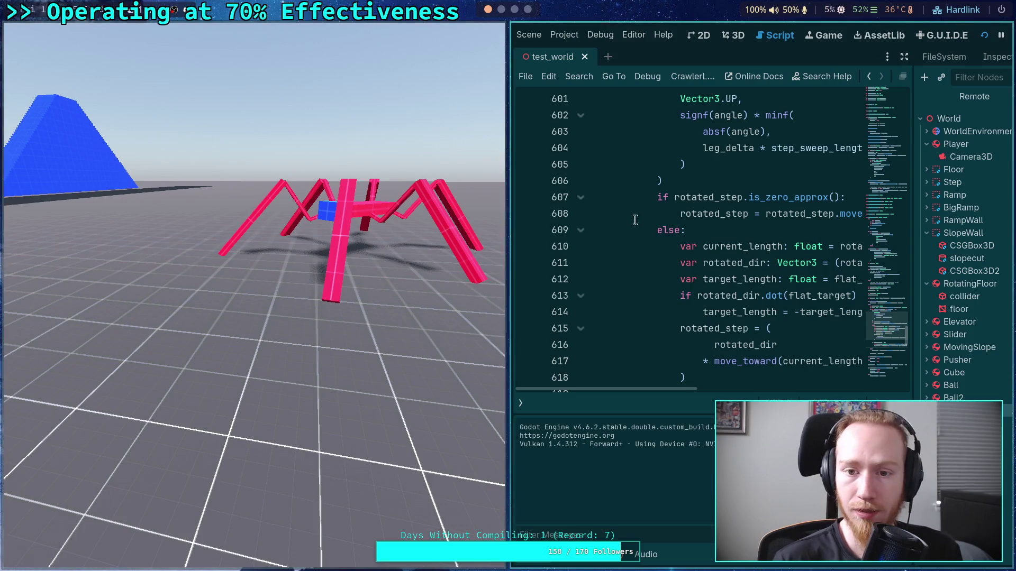
- Stop the running crawler test and collapse the Output panel to enlarge the code view
key("super+ctrl+Left")
key("F8")
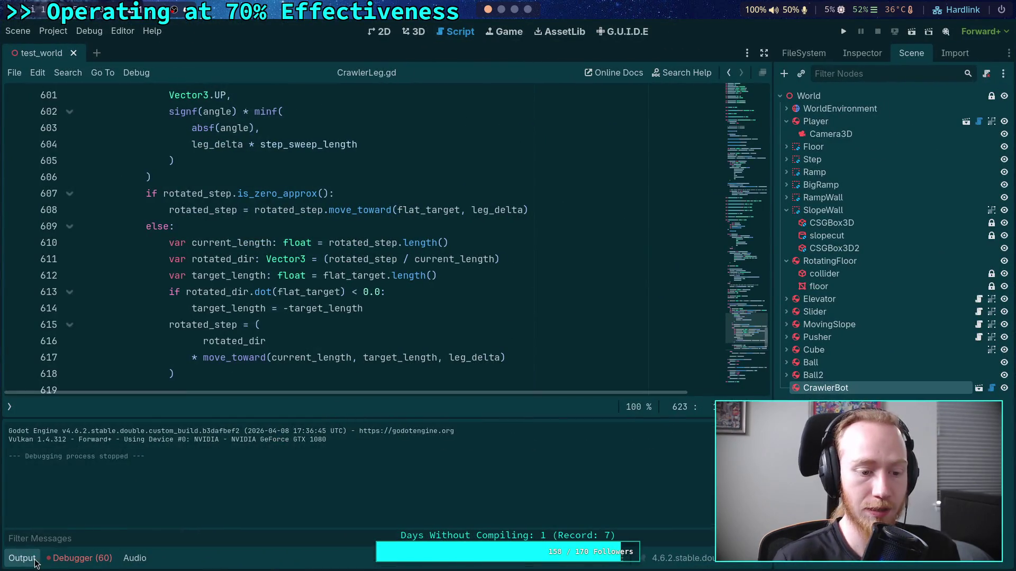
left_click(21, 558)
scroll(351, 307, "down", 10)
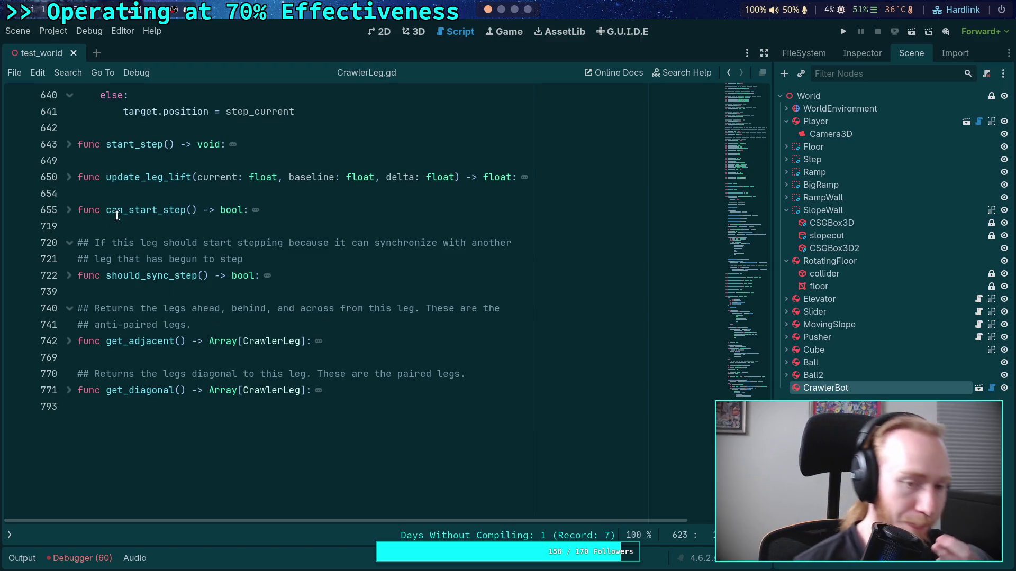
scroll(116, 215, "up", 2)
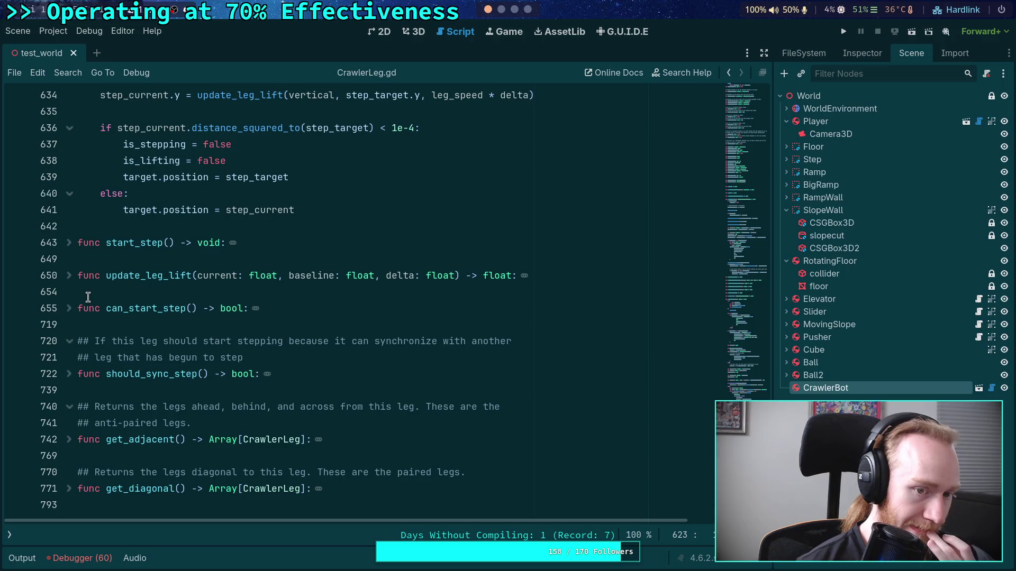
- Expand can_start_step, check its is_grounded test, and place the cursor after elif on line 673
left_click(69, 308)
scroll(224, 336, "down", 8)
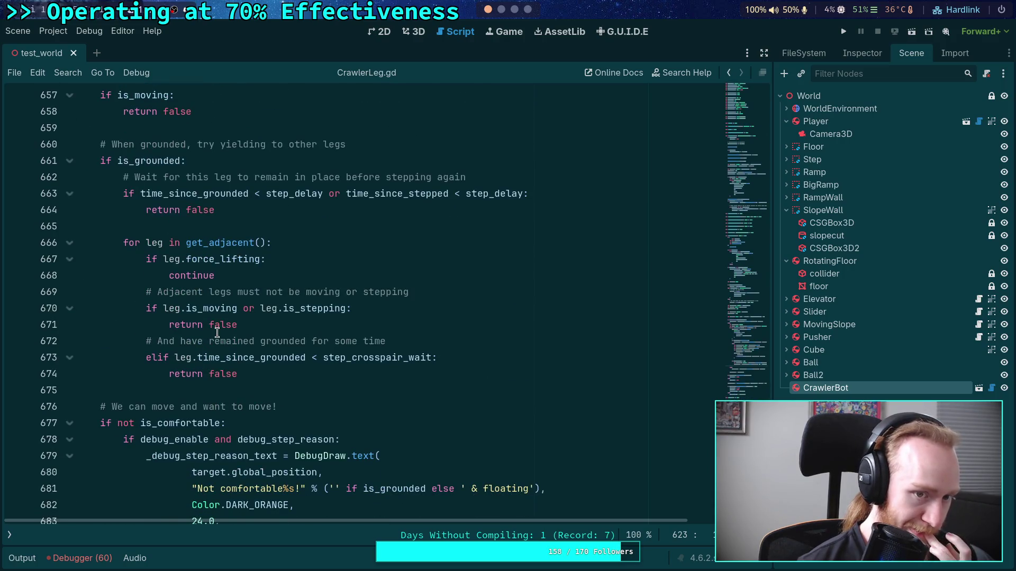
double_click(158, 164)
scroll(304, 307, "down", 2)
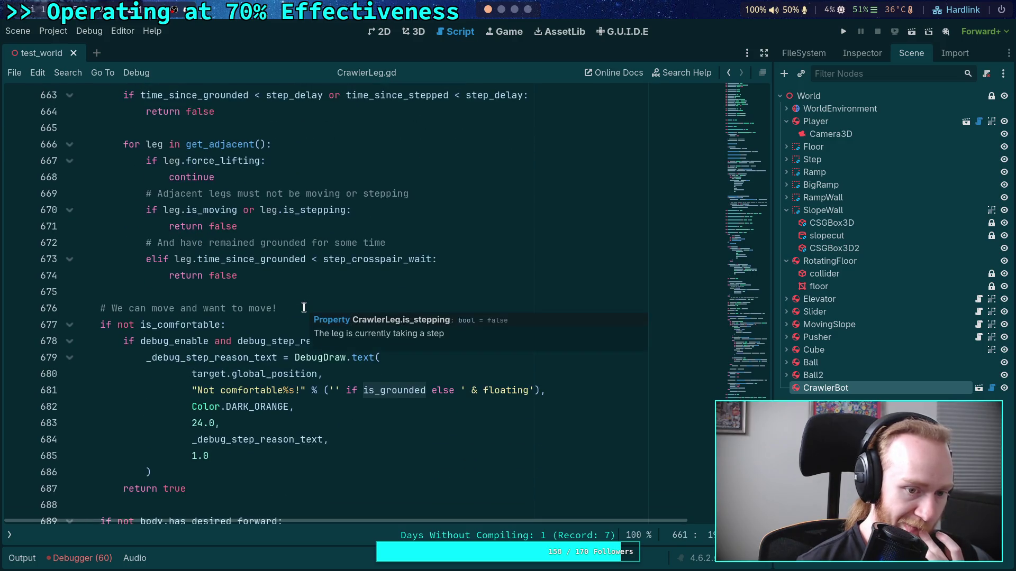
scroll(234, 290, "up", 2)
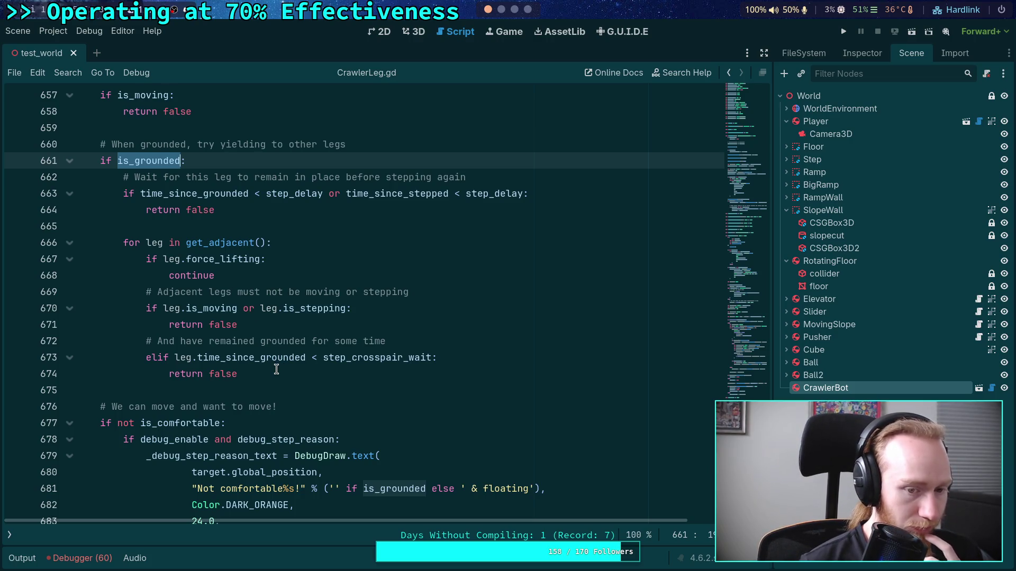
mouse_move(345, 360)
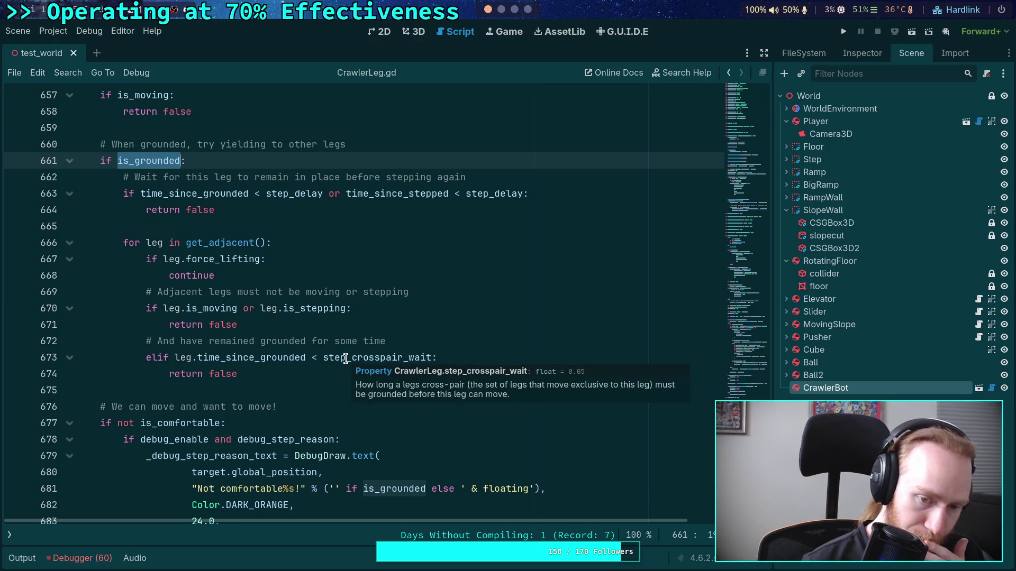
left_click(167, 358)
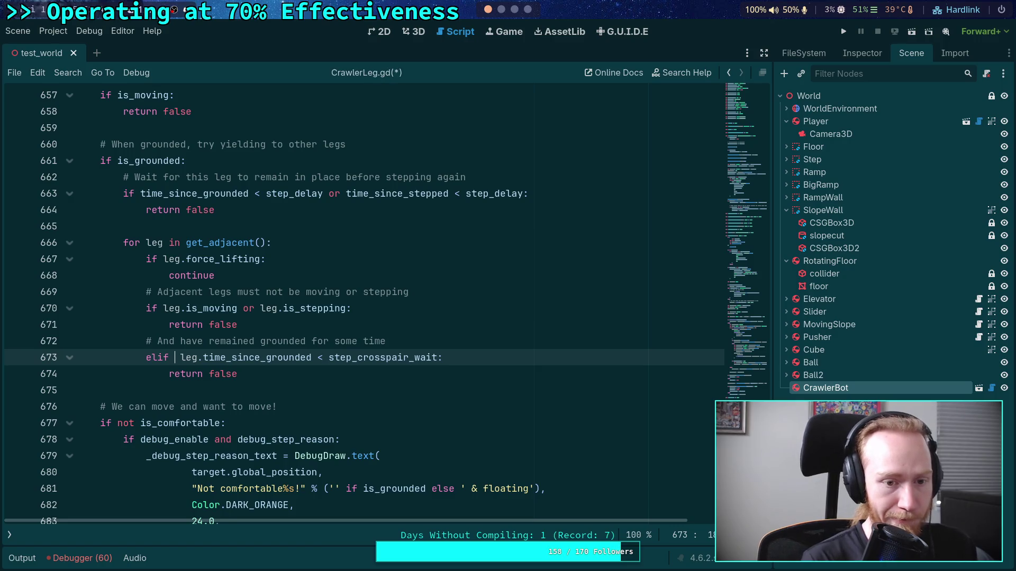
- Make line 673's elif read '(not leg.apply_ground_forces) or leg.time_since_grounded < step_crosspair_wait' and save
key("BackSpace")
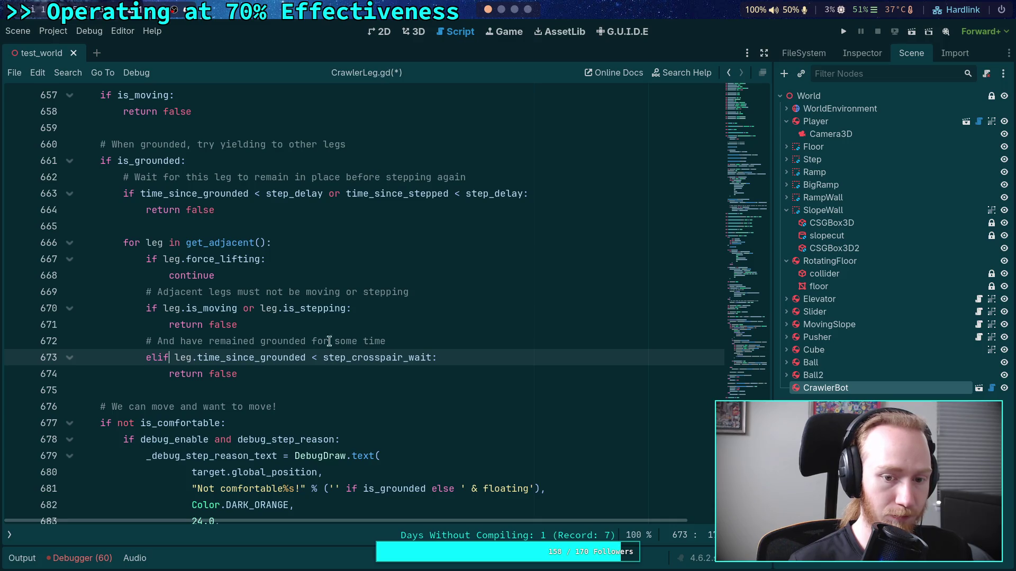
left_click(415, 343)
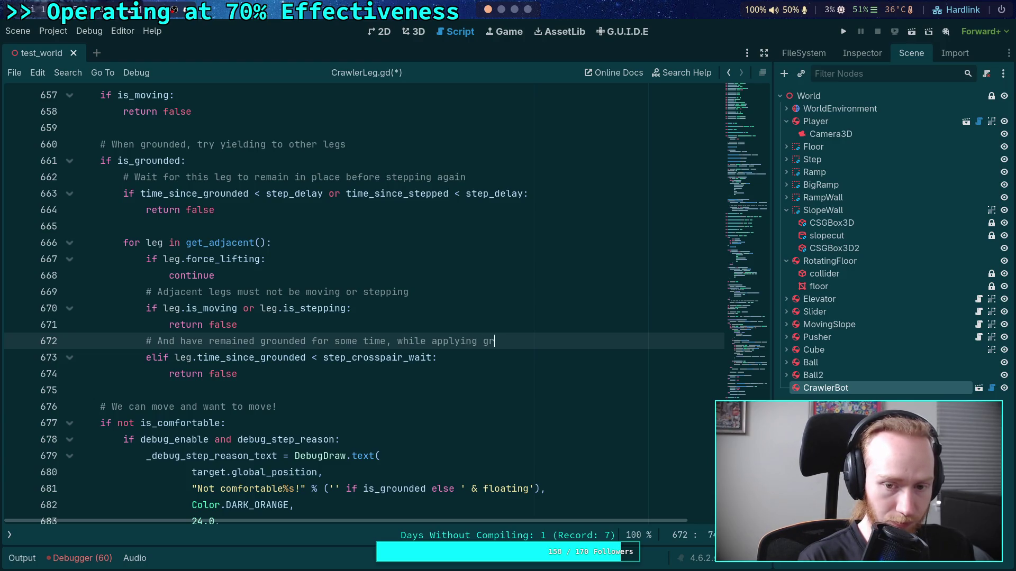
type(", while applying ground forces")
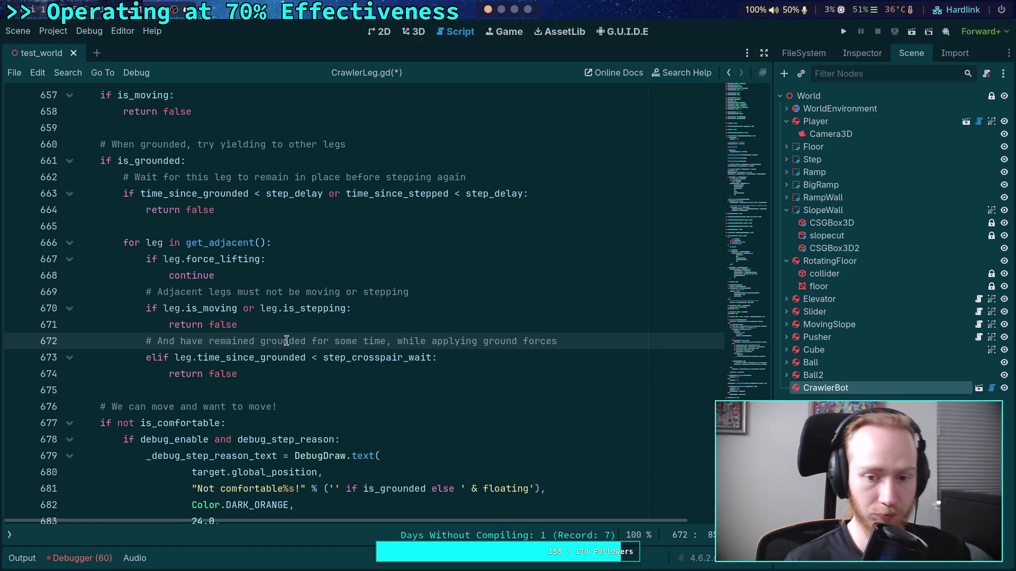
left_click(168, 356)
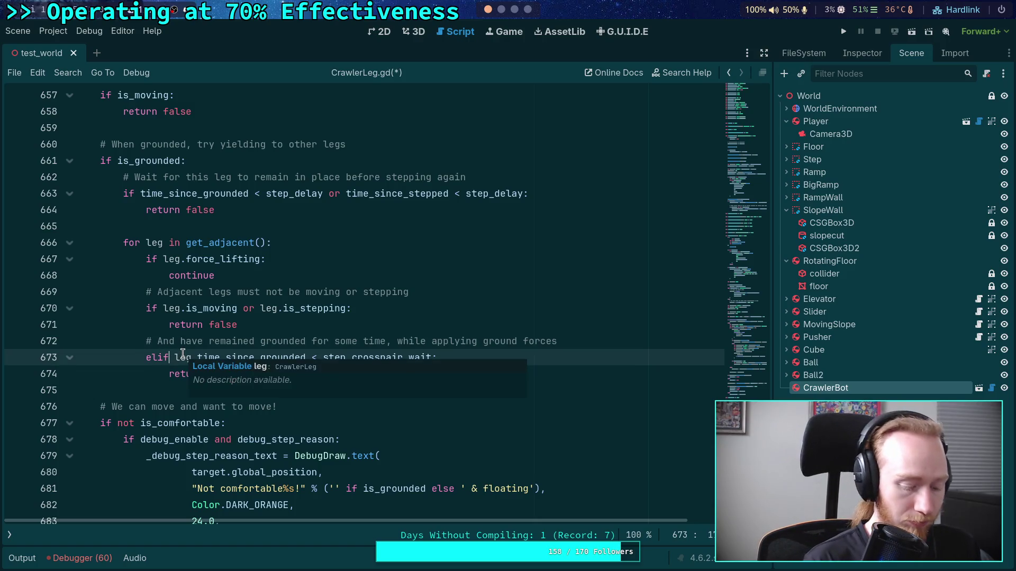
type("(")
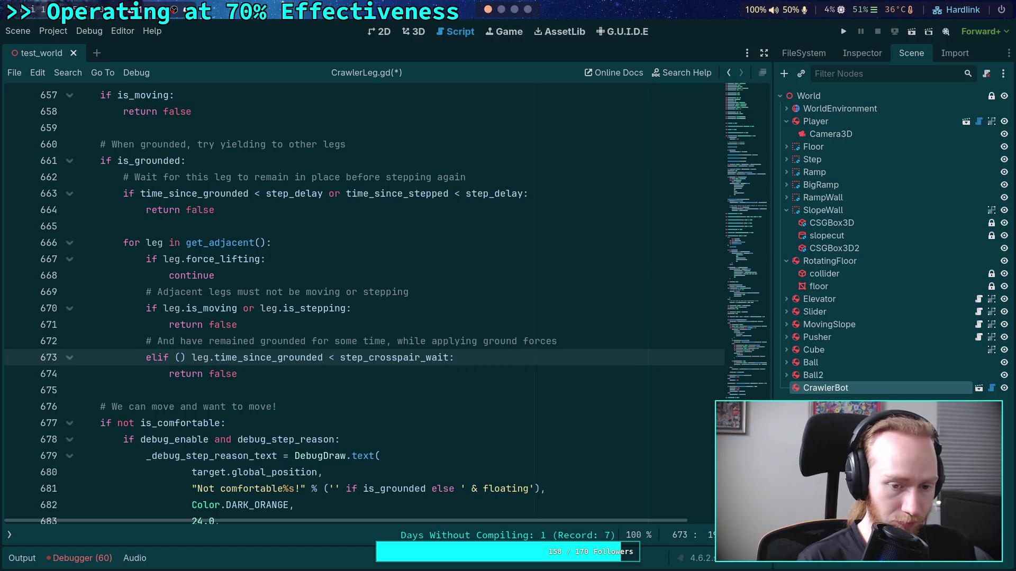
type("not leg.ap")
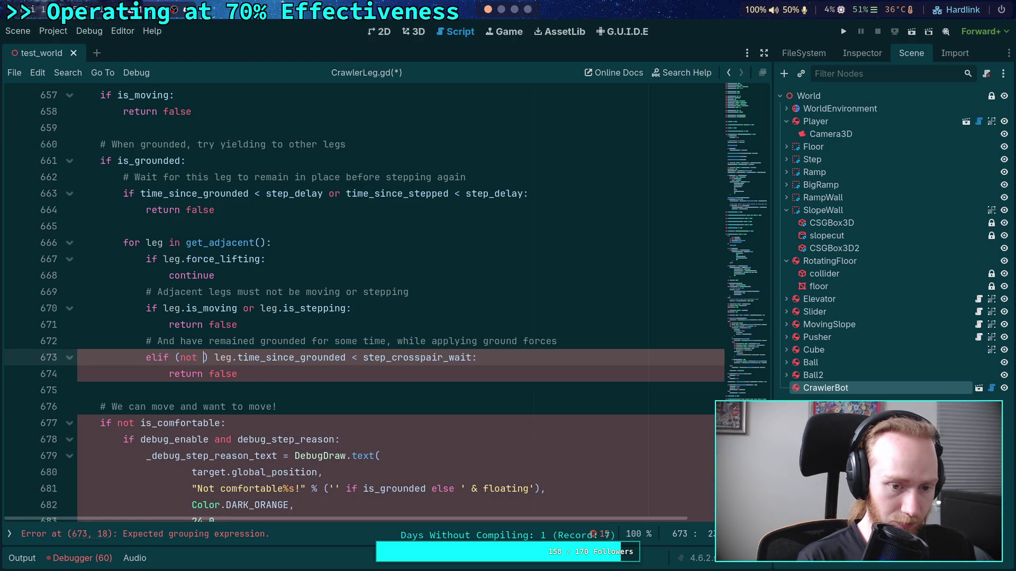
type("ply_gr")
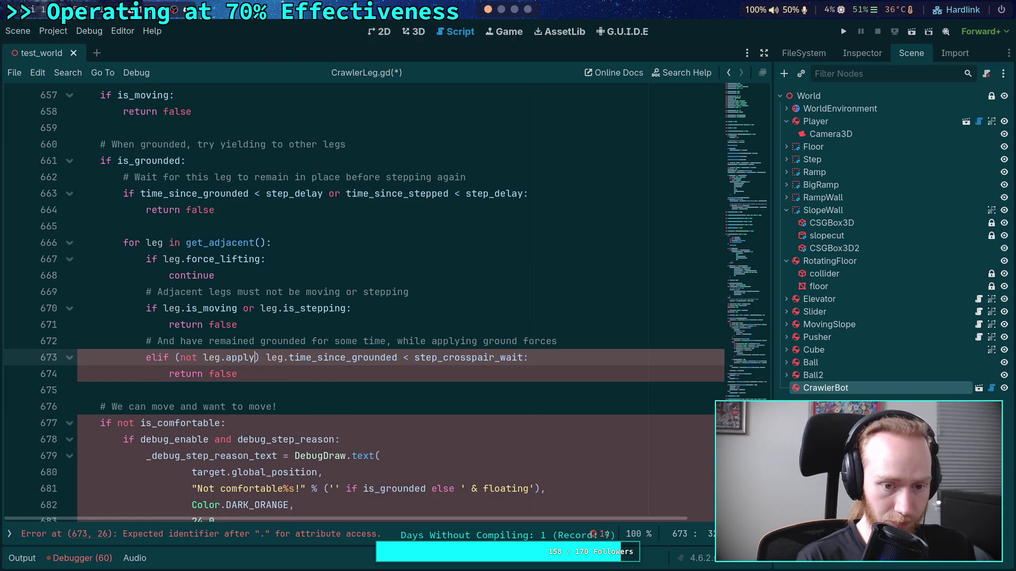
type("ound_forces")
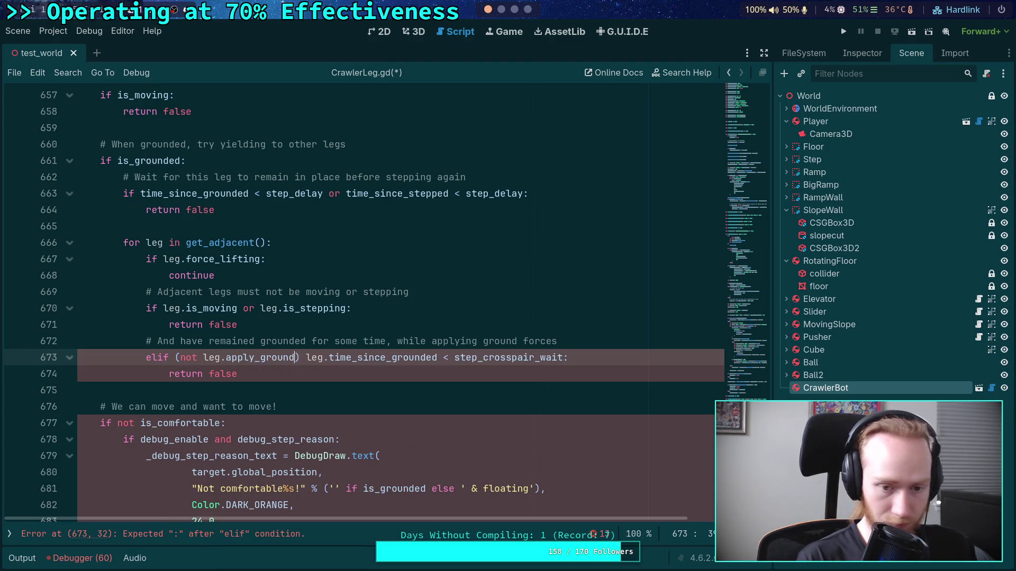
type(") and")
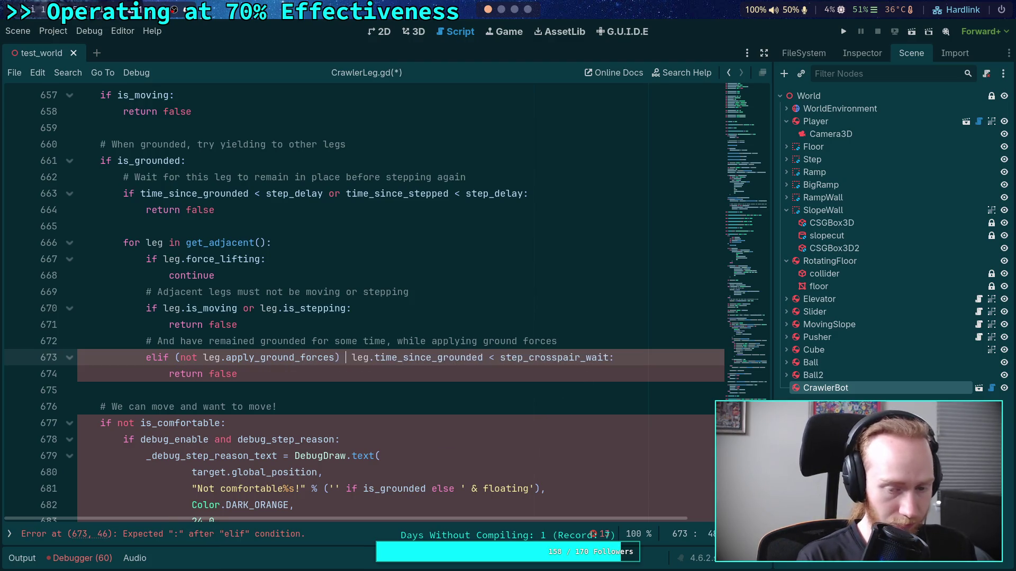
key("BackSpace")
key("BackSpace")
key("BackSpace")
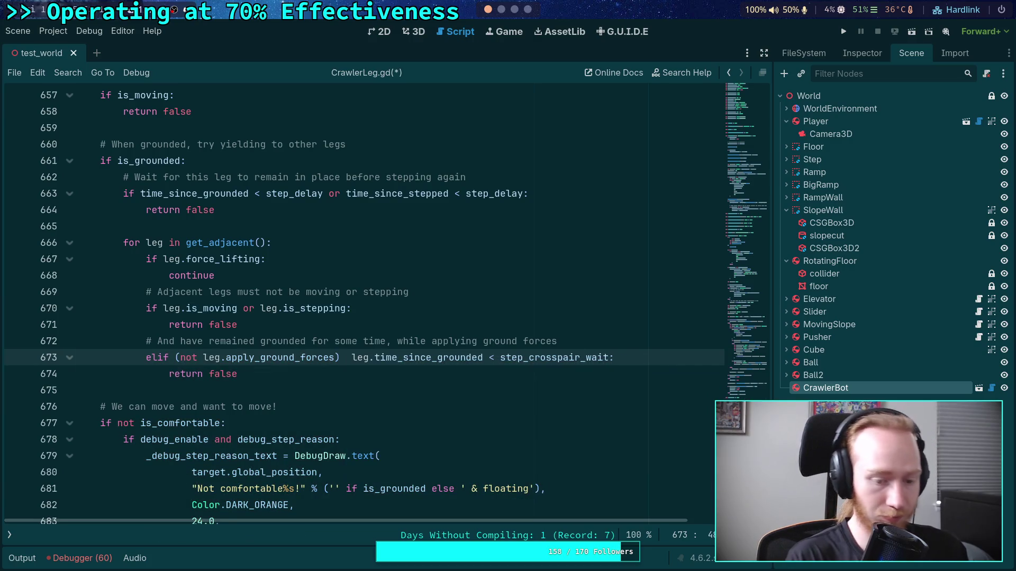
type("or")
key("ctrl+s")
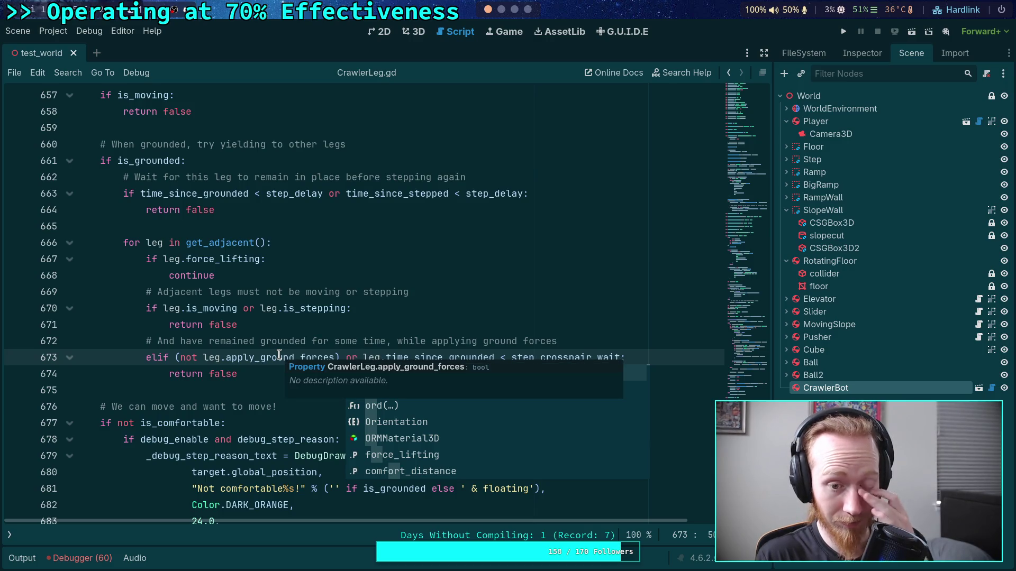
right_click(283, 357)
- Look up apply_ground_forces and start typing '(not leg.a' after if on line 705
left_click(323, 529)
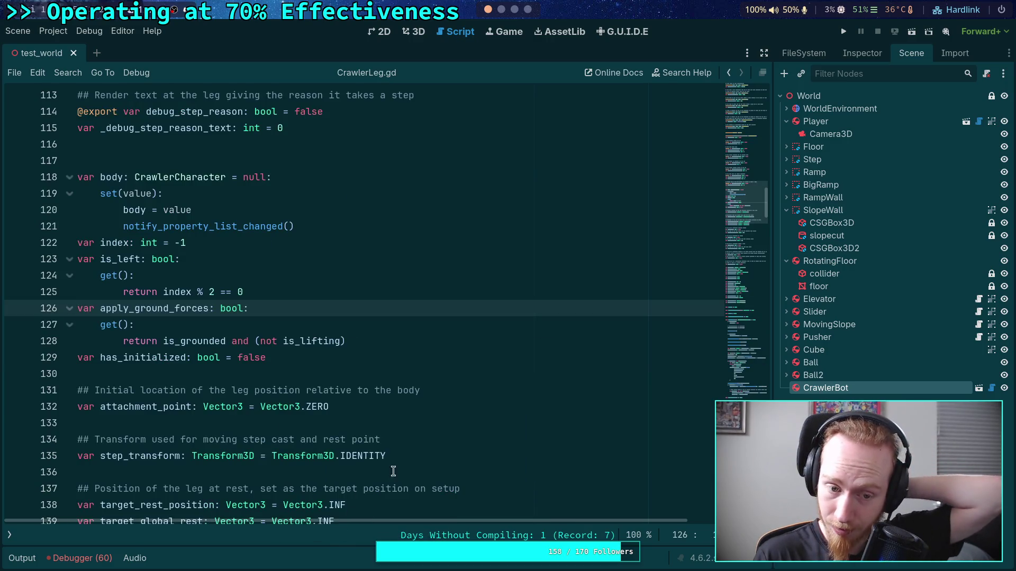
scroll(383, 480, "down", 20)
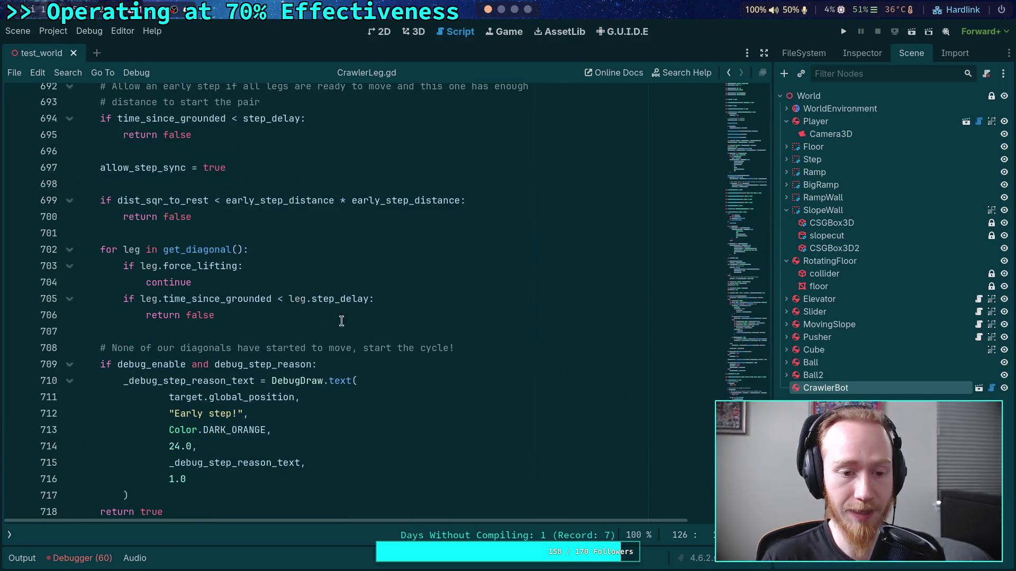
scroll(127, 239, "down", 2)
left_click(135, 200)
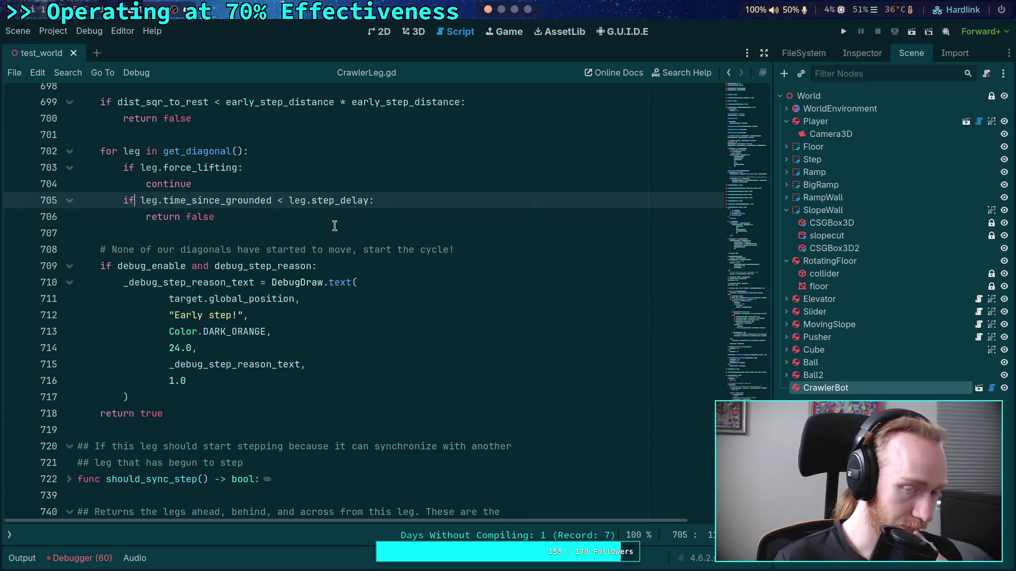
type("(n")
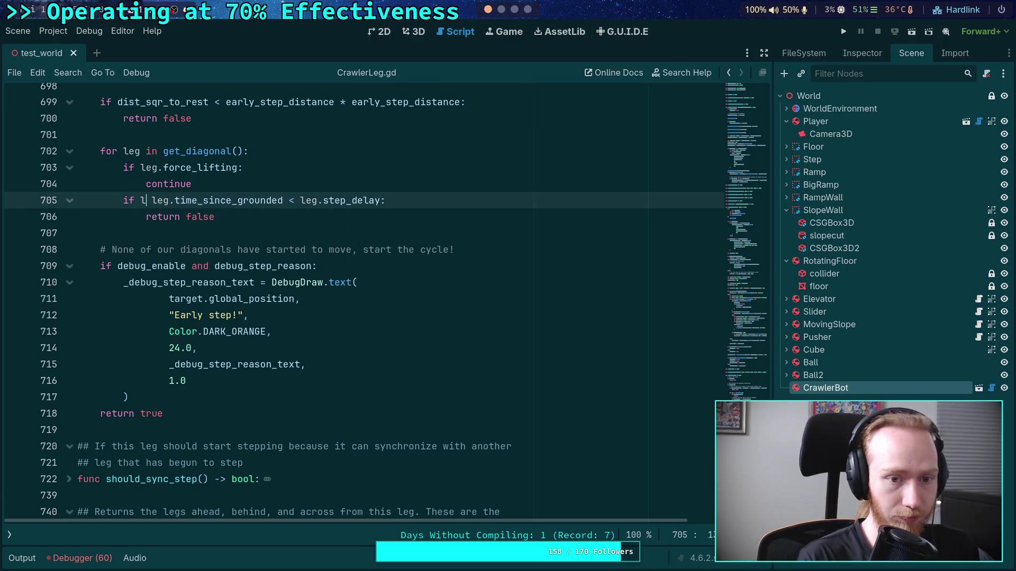
type("ot leg.o")
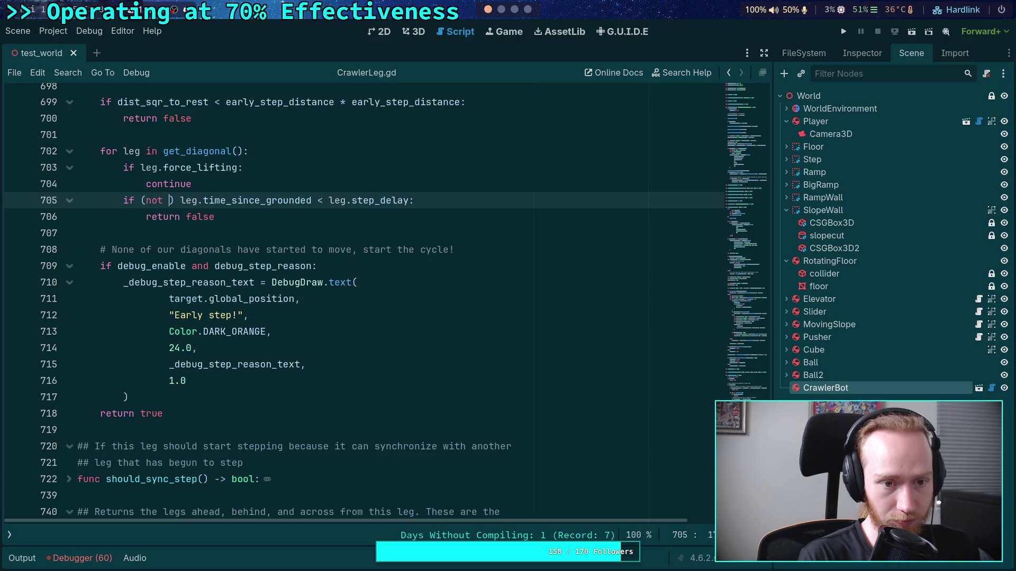
key("BackSpace")
type("a")
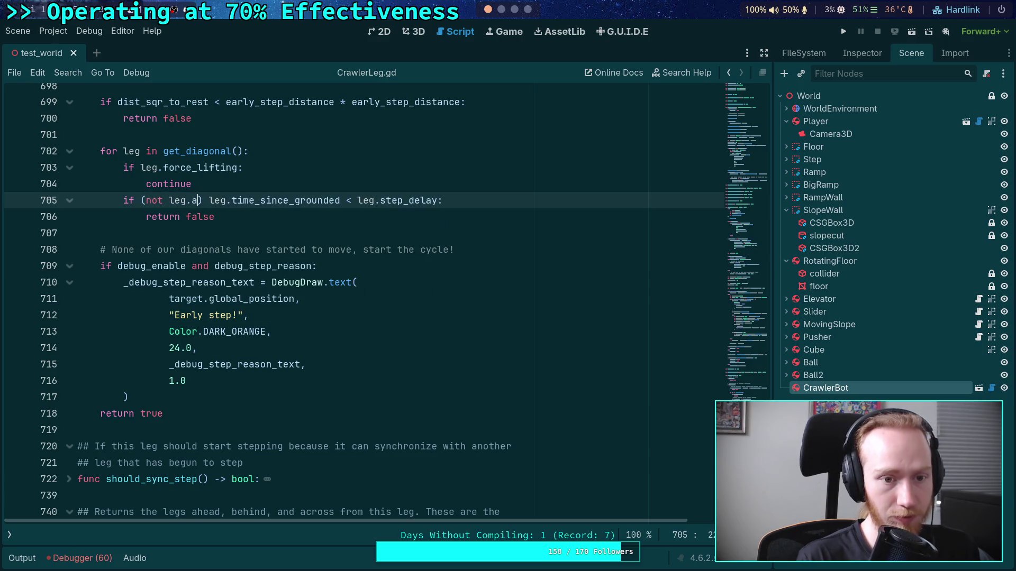
key("Up")
scroll(270, 249, "up", 10)
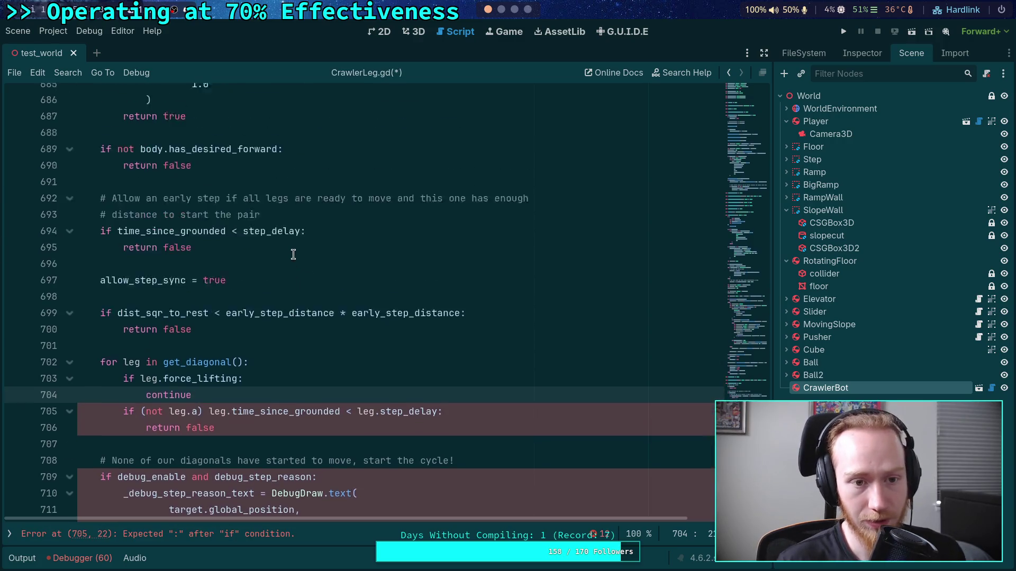
- Copy '(not leg.apply_ground_forces) or' from line 673 and paste it into line 705's diagonal check
right_click(267, 327)
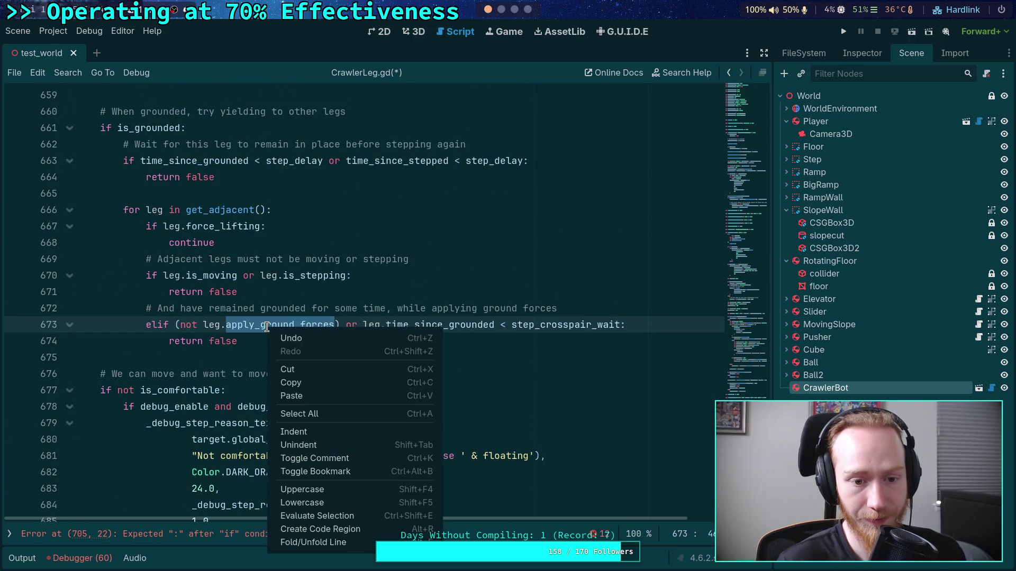
left_click_drag(175, 325, 363, 327)
right_click(328, 329)
left_click(357, 379)
scroll(357, 379, "down", 9)
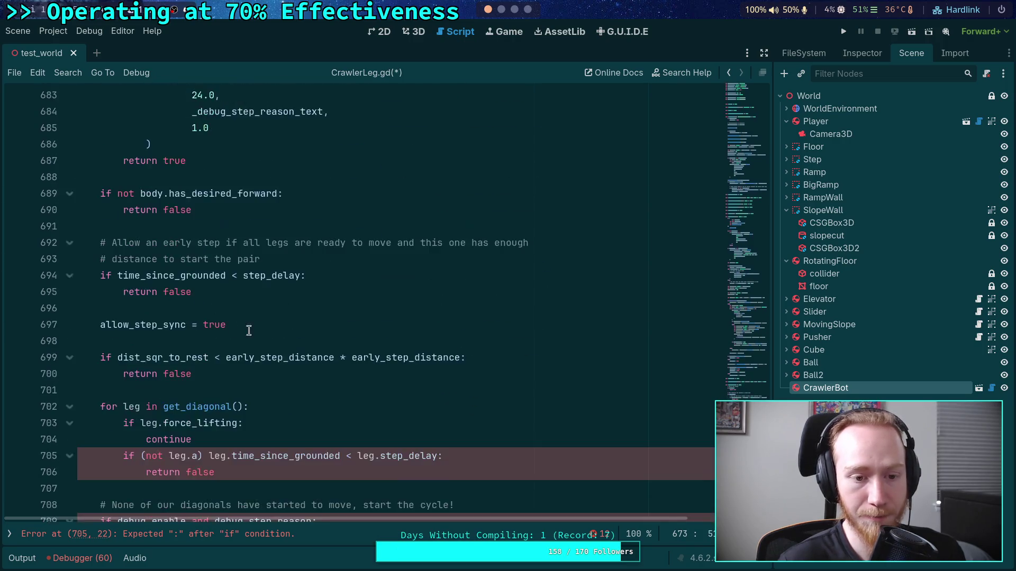
left_click(143, 407)
type("(")
key("Right")
key("Right")
key("Right")
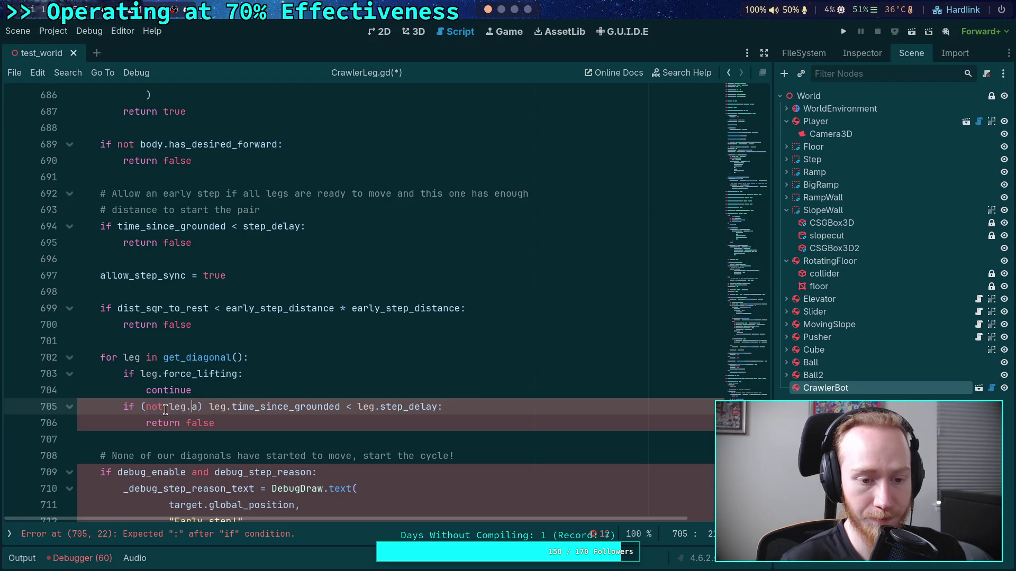
key("shift+Left")
key("shift+Left")
key("shift+Left")
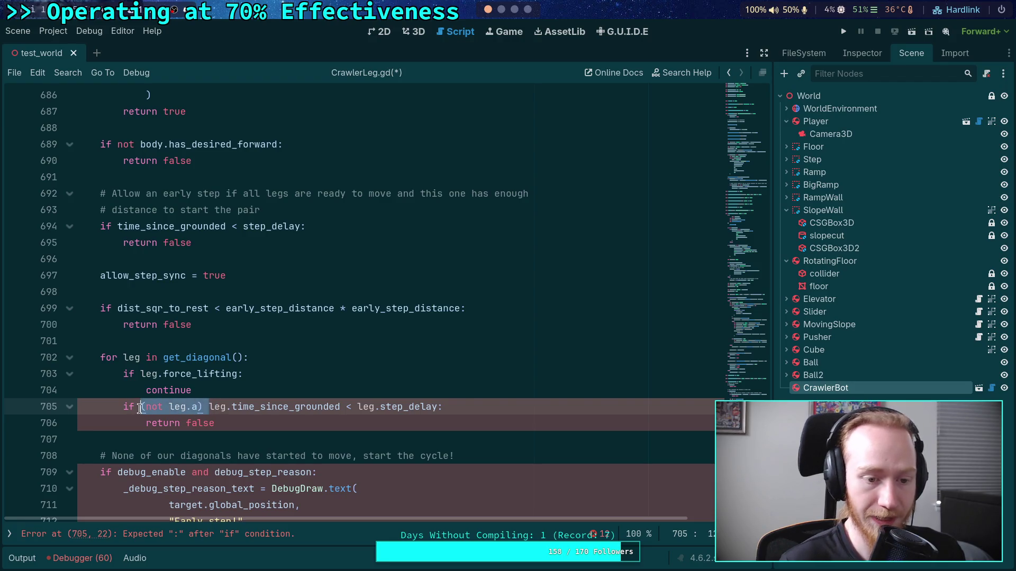
key("ctrl+v")
- Paste the same ground-forces condition after if on line 694
scroll(194, 303, "down", 3)
left_click(208, 291)
scroll(208, 291, "up", 2)
double_click(390, 357)
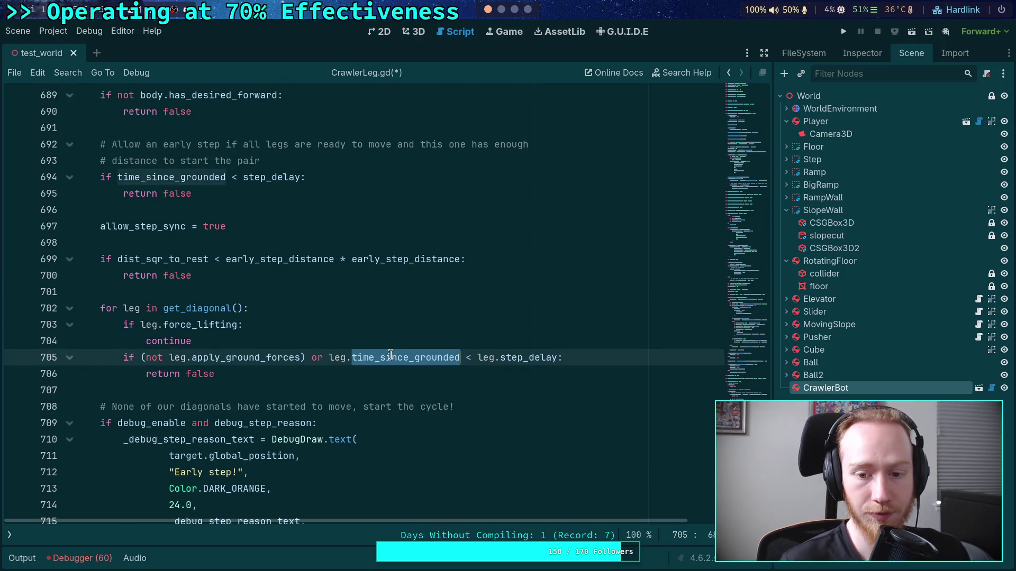
scroll(281, 283, "up", 2)
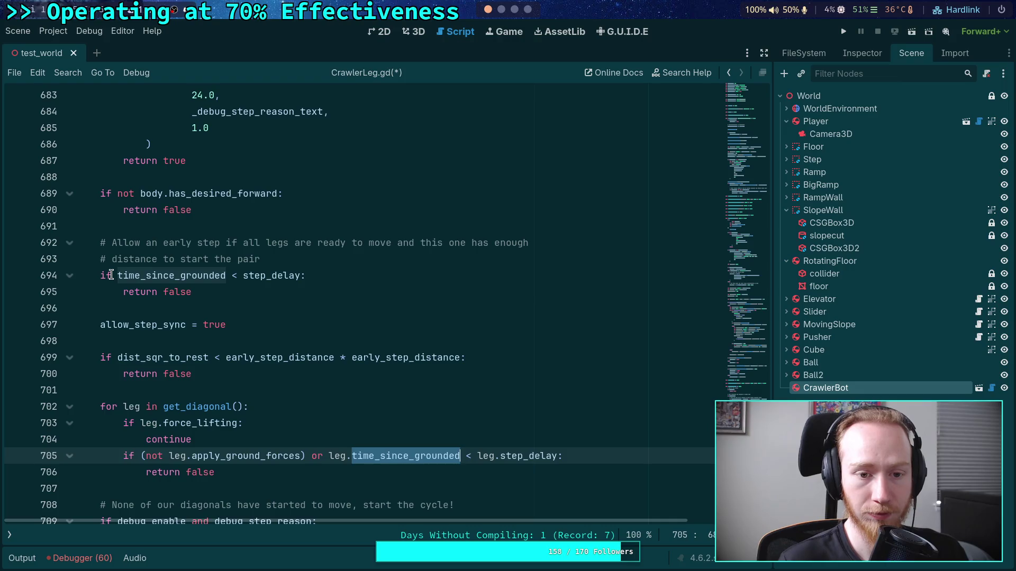
left_click(111, 275)
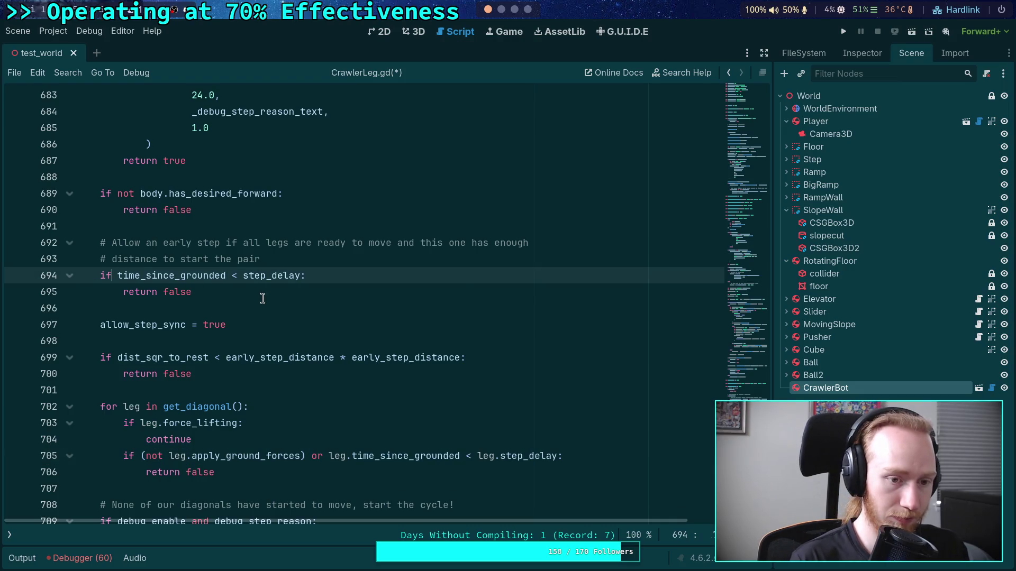
key("ctrl+v")
- Remove the 'leg.' prefix from the pasted condition on line 694
left_click_drag(147, 276, 169, 275)
key("BackSpace")
left_click(239, 308)
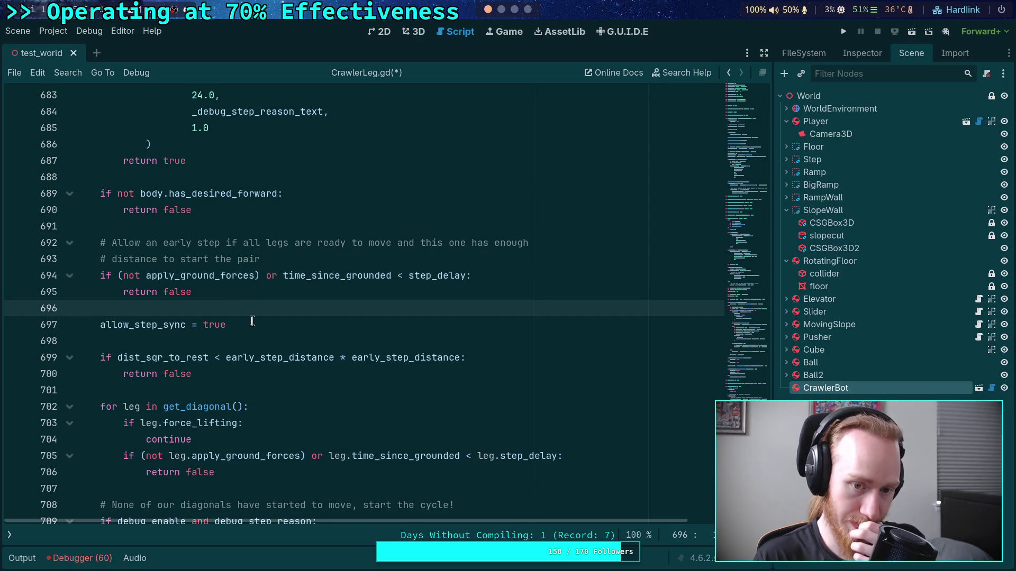
scroll(252, 316, "up", 5)
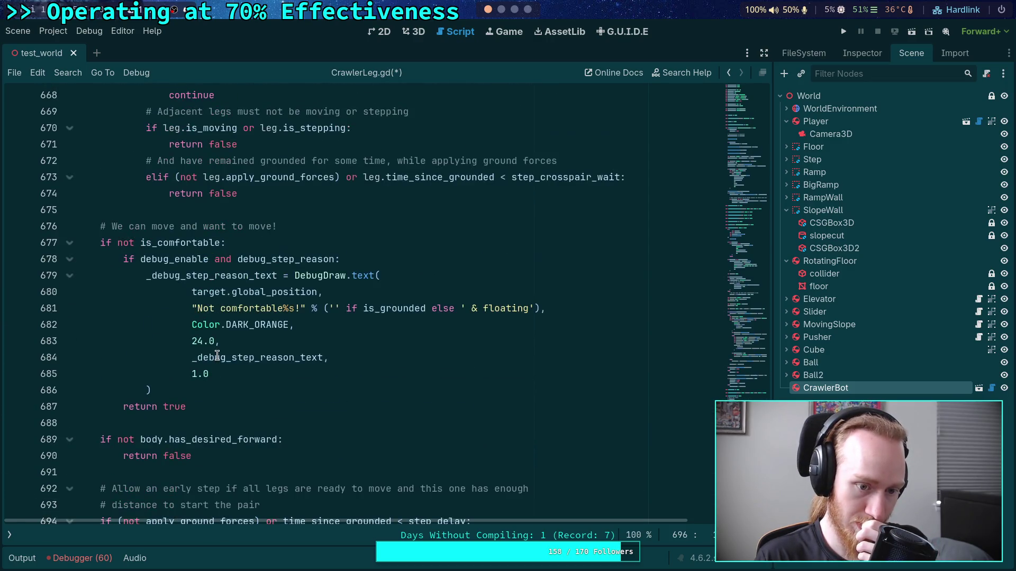
scroll(217, 355, "up", 3)
scroll(217, 356, "up", 2)
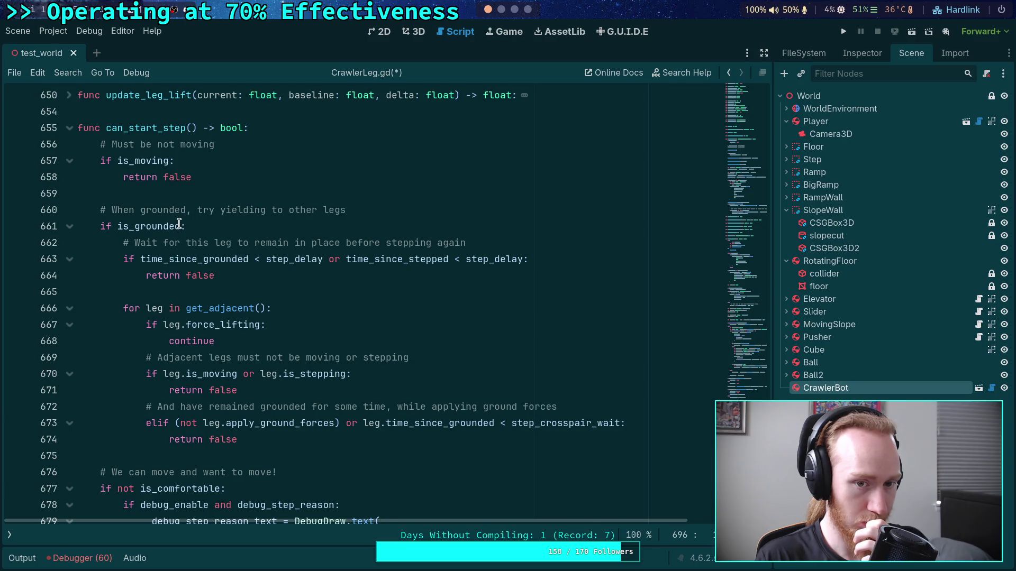
left_click(180, 226)
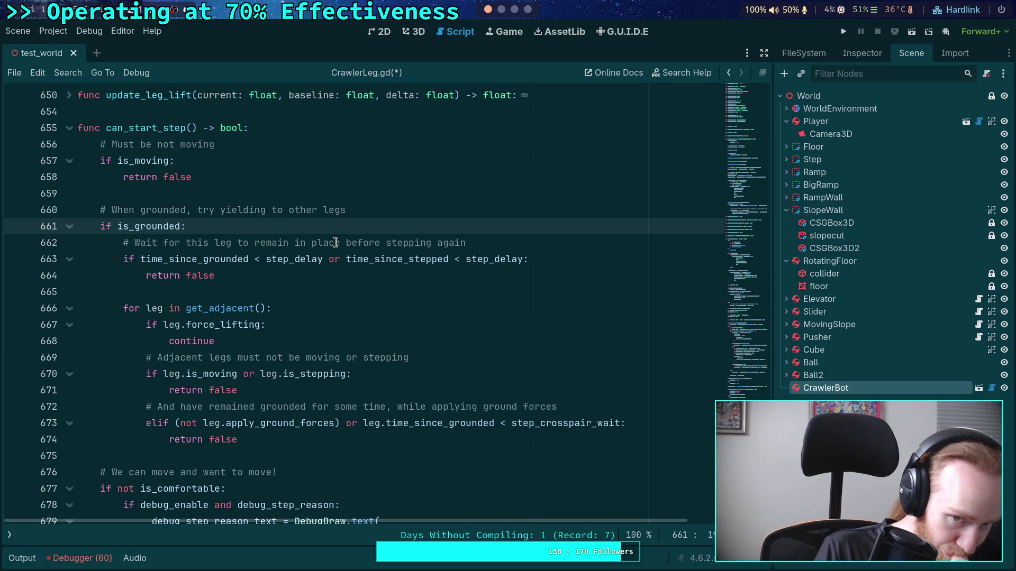
- Make line 663 begin 'if (not apply_ground_forces) or', using autocomplete for the name
scroll(335, 241, "down", 4)
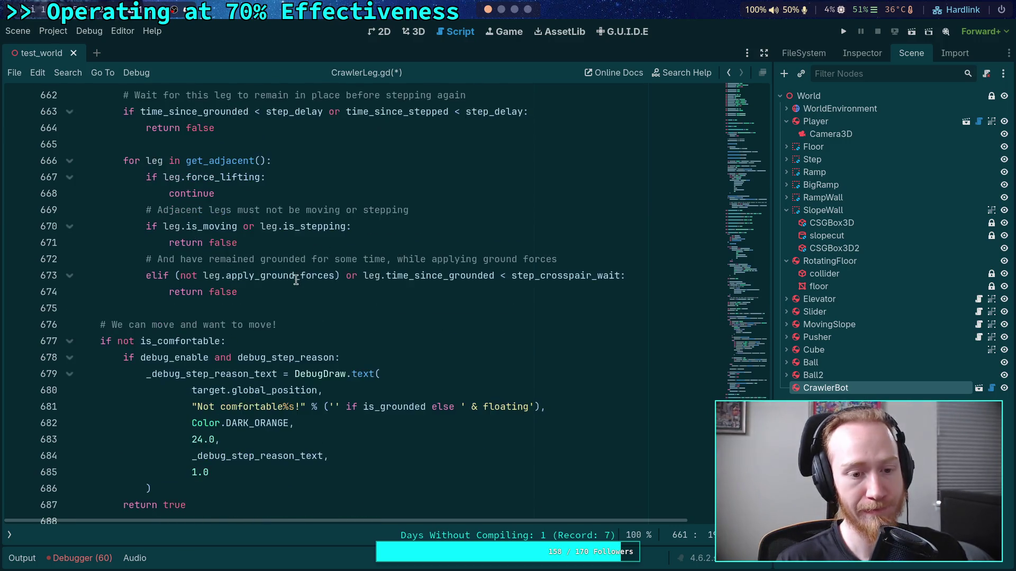
scroll(172, 217, "up", 3)
left_click(136, 209)
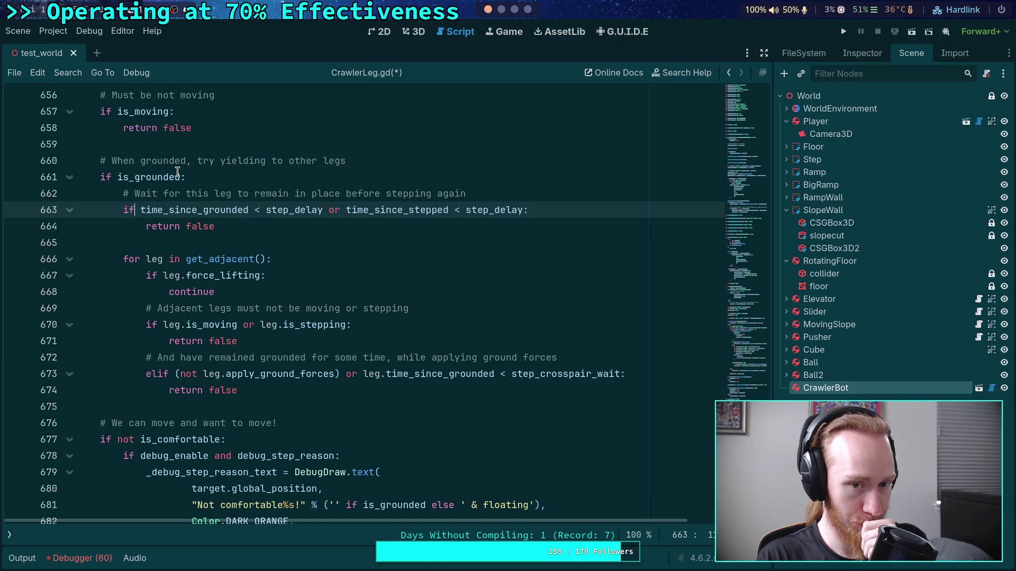
mouse_move(178, 172)
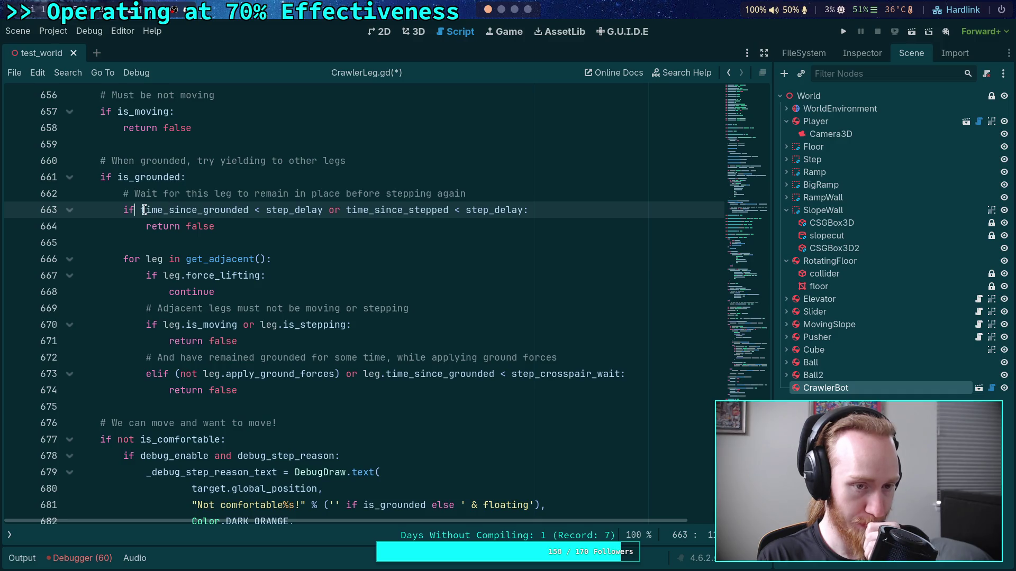
type("not is_app")
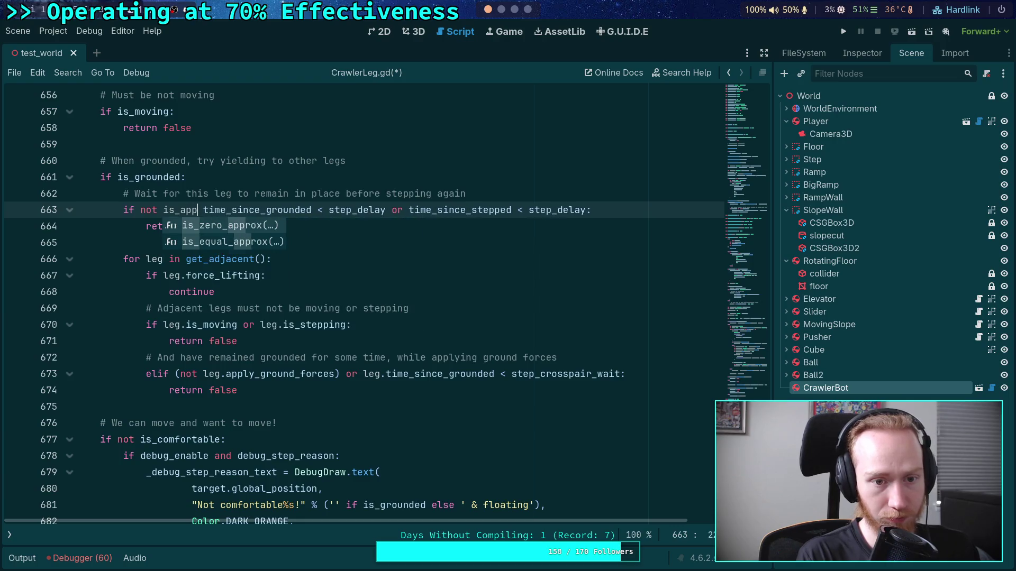
key("BackSpace")
key("BackSpace")
key("BackSpace")
type("appl")
key("Return")
type("orces or")
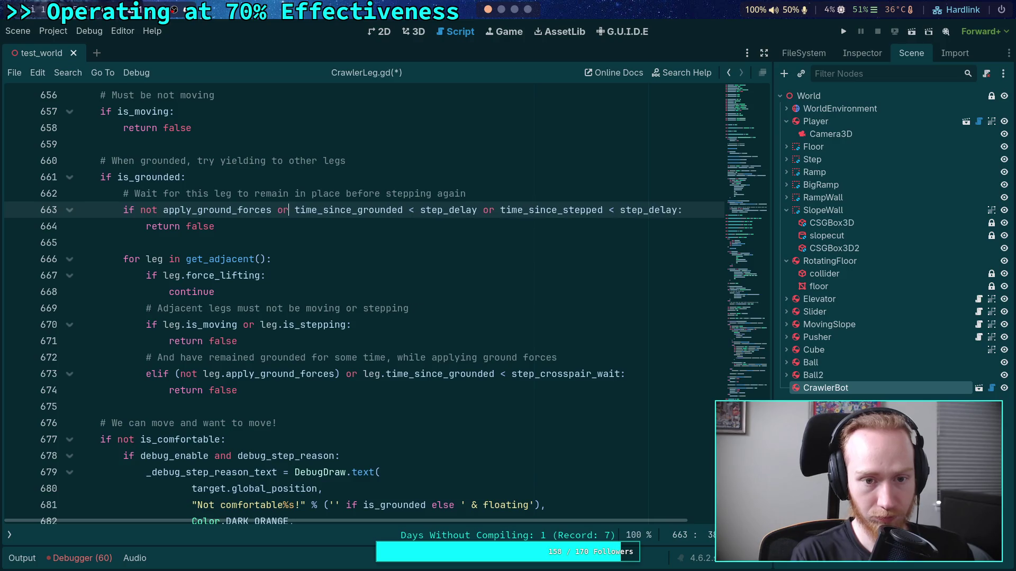
left_click_drag(140, 210, 271, 212)
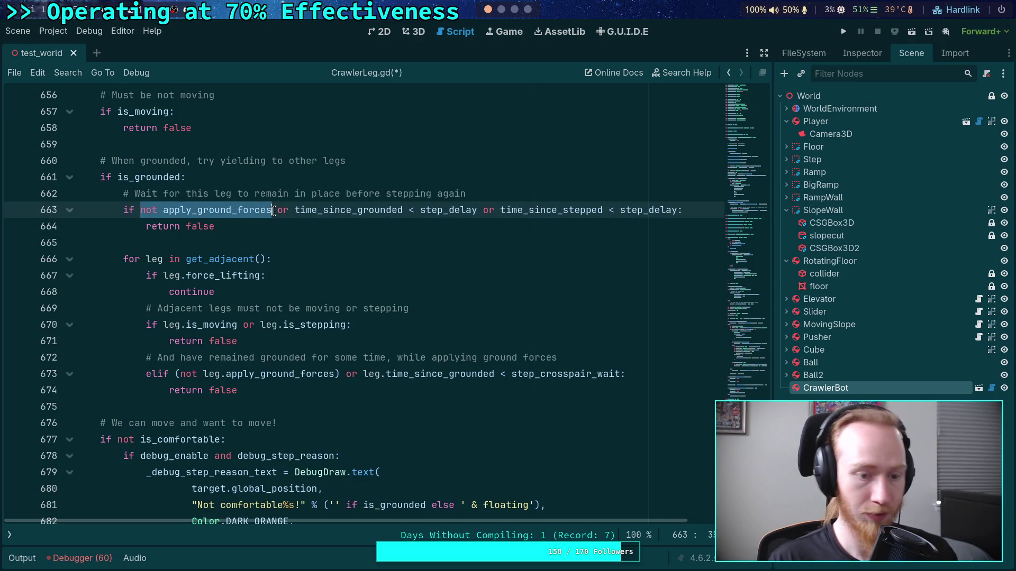
type("(")
- Save CrawlerLeg.gd and run the project to test the change
key("ctrl+s")
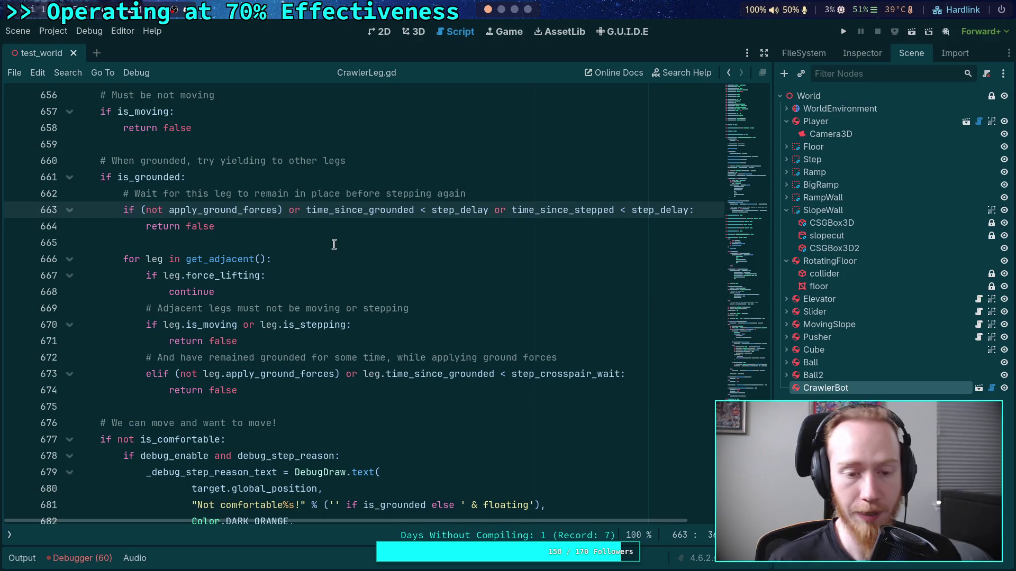
left_click(334, 243)
left_click(841, 33)
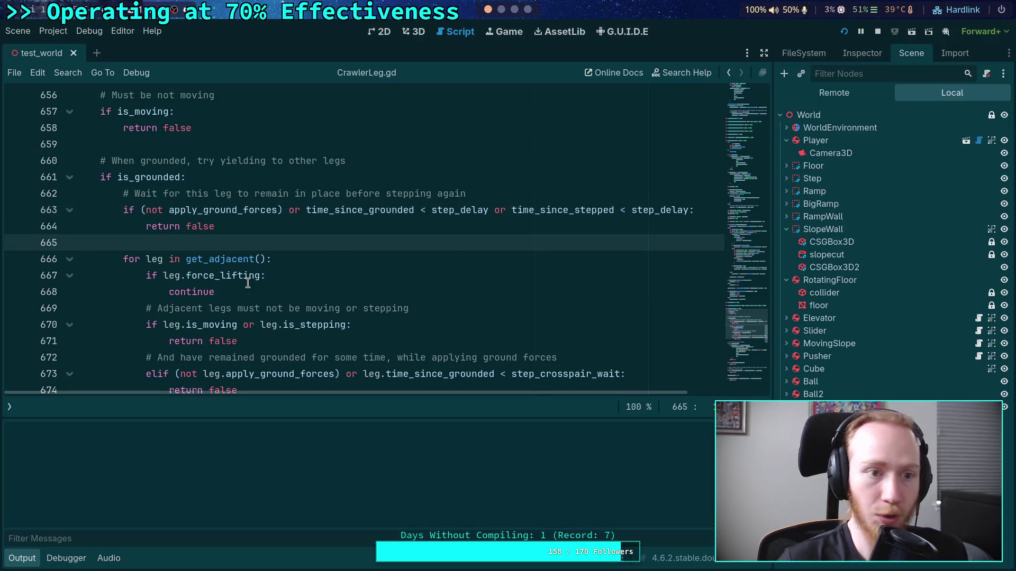
- Walk the spider forward with W up the curving blue ramp until the debugger breaks at line 316
key("w")
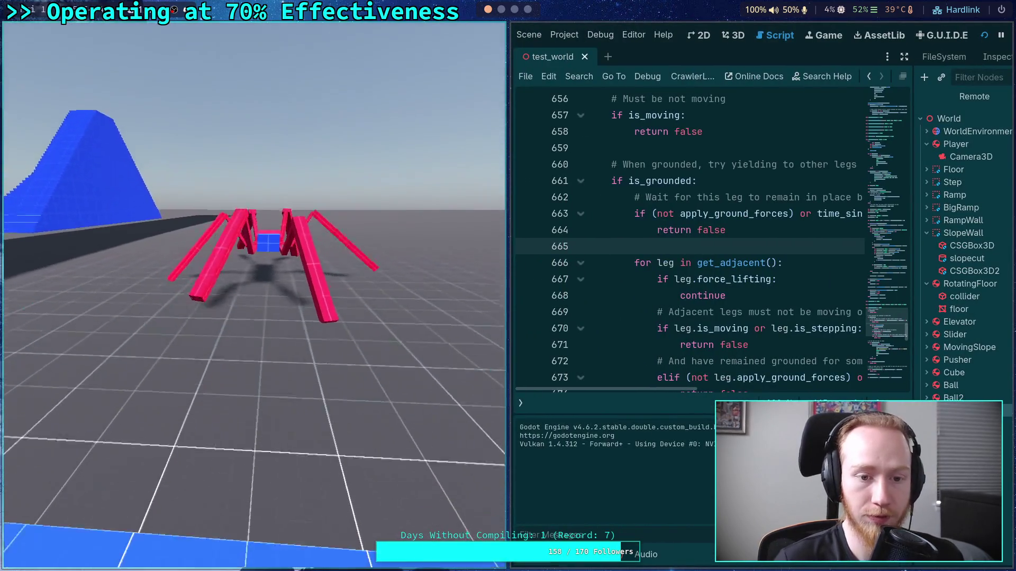
key("w")
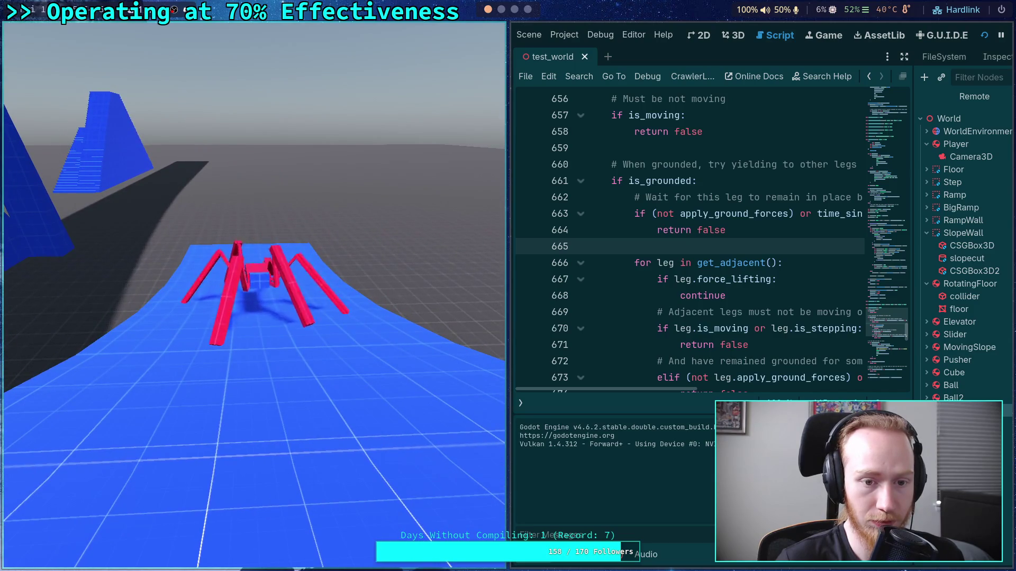
key("w")
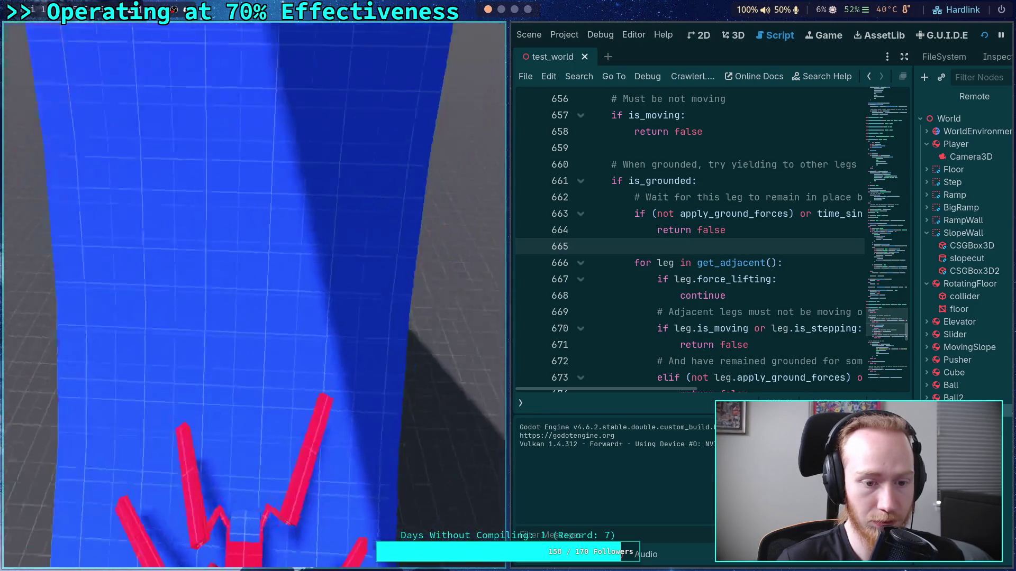
key("w")
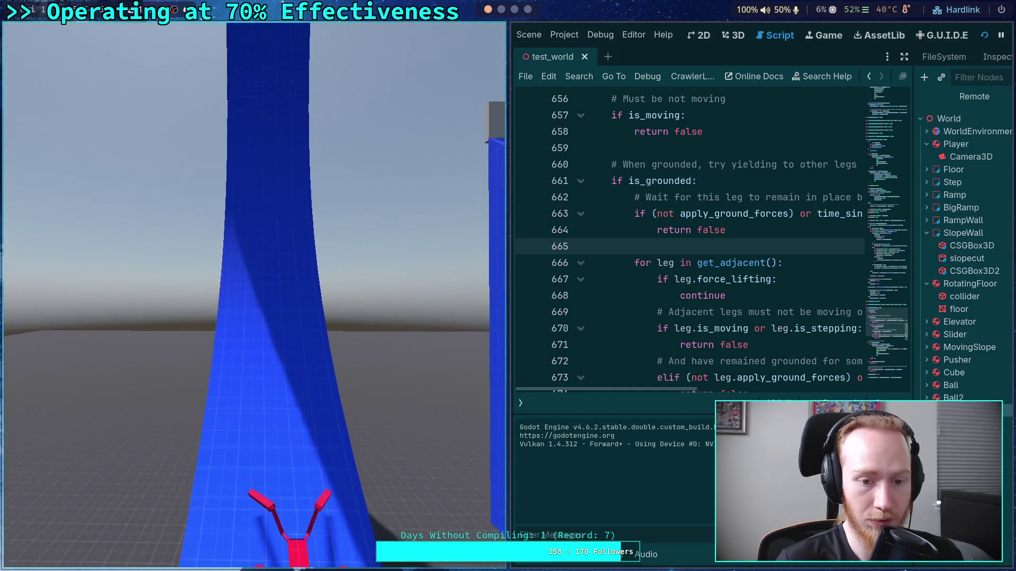
key("w")
key("w")
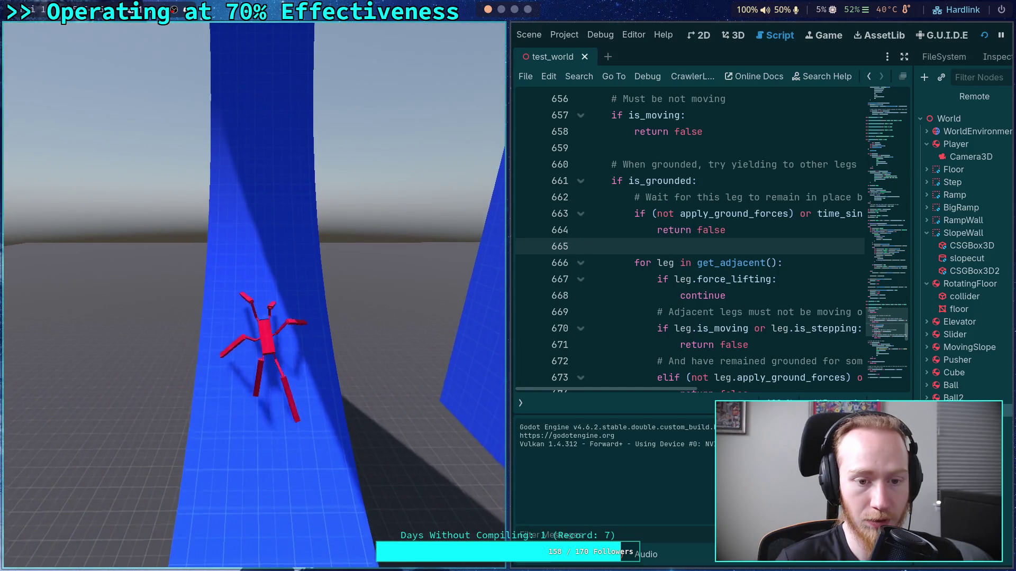
key("w")
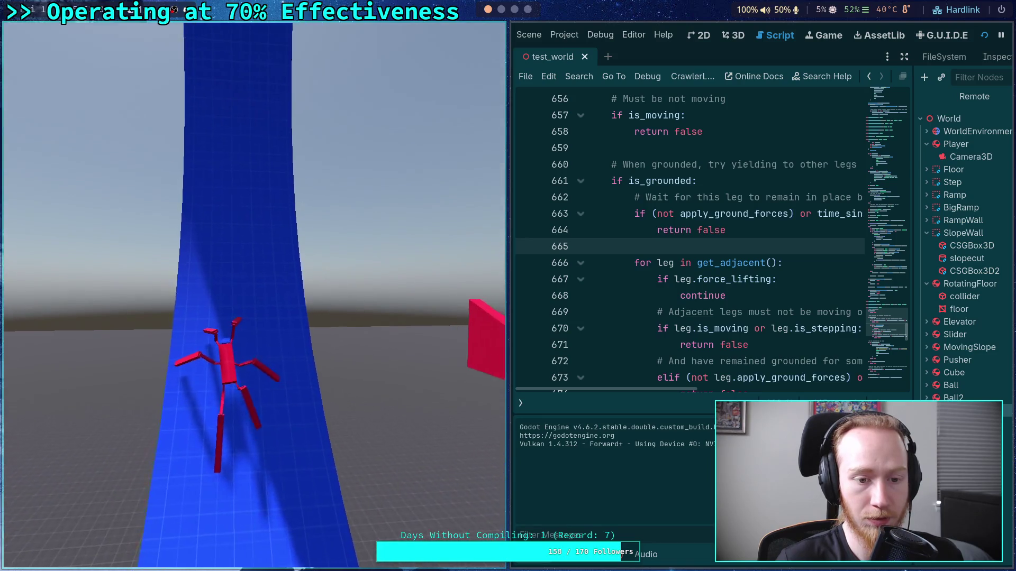
key("w")
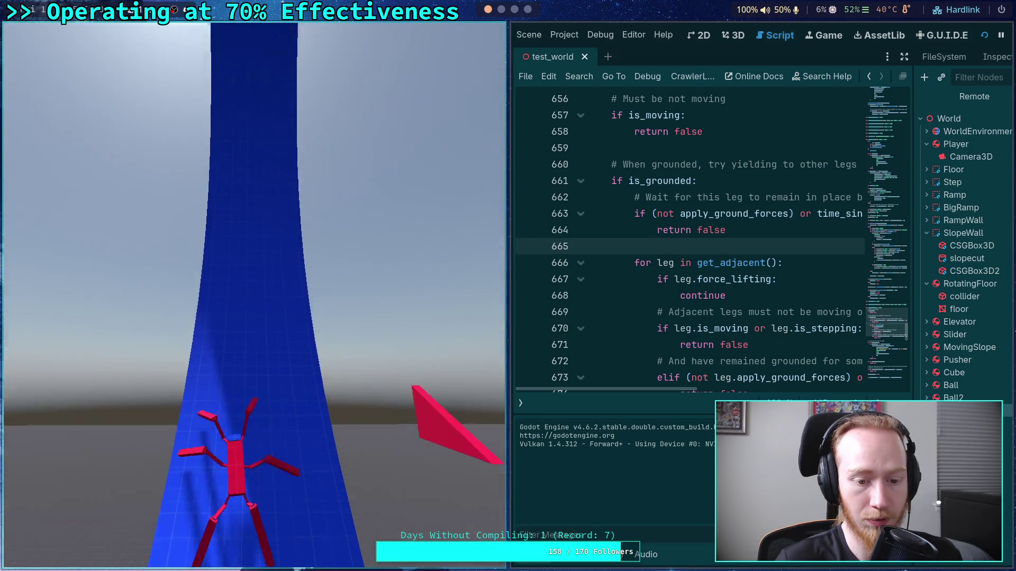
key("w")
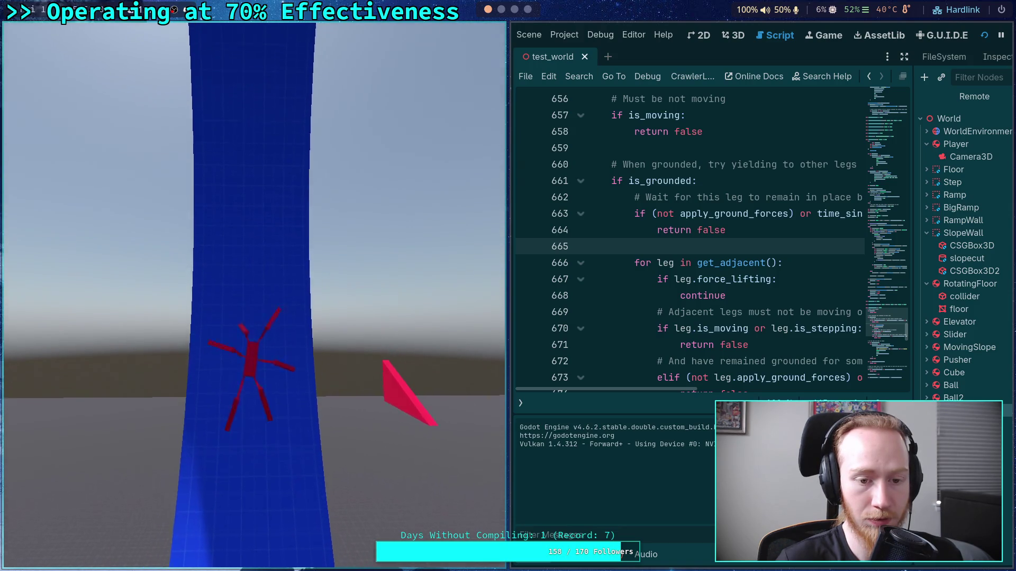
key("w")
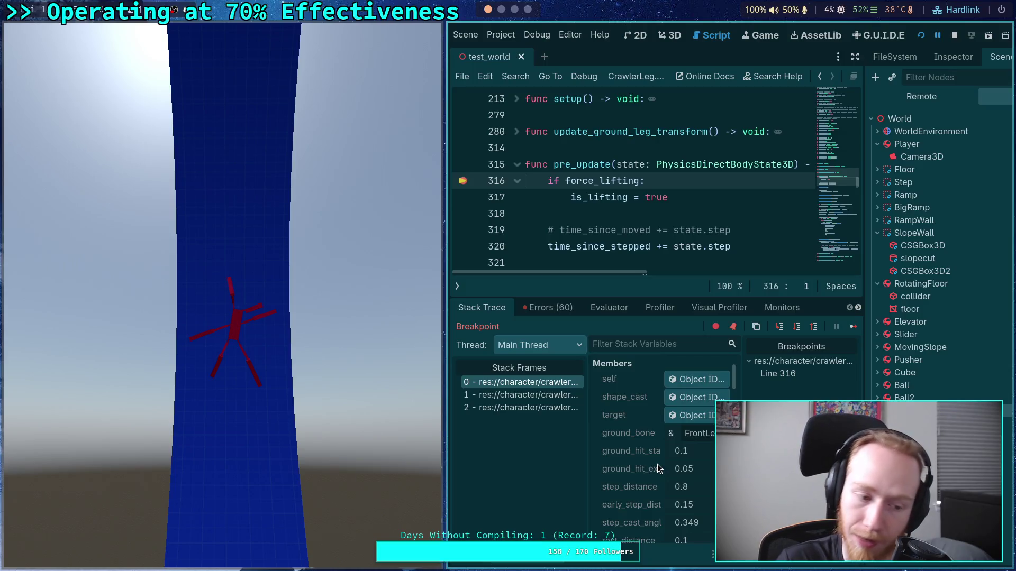
- Return the editor to full screen and hide the game window to view the debugger
scroll(658, 465, "down", 10)
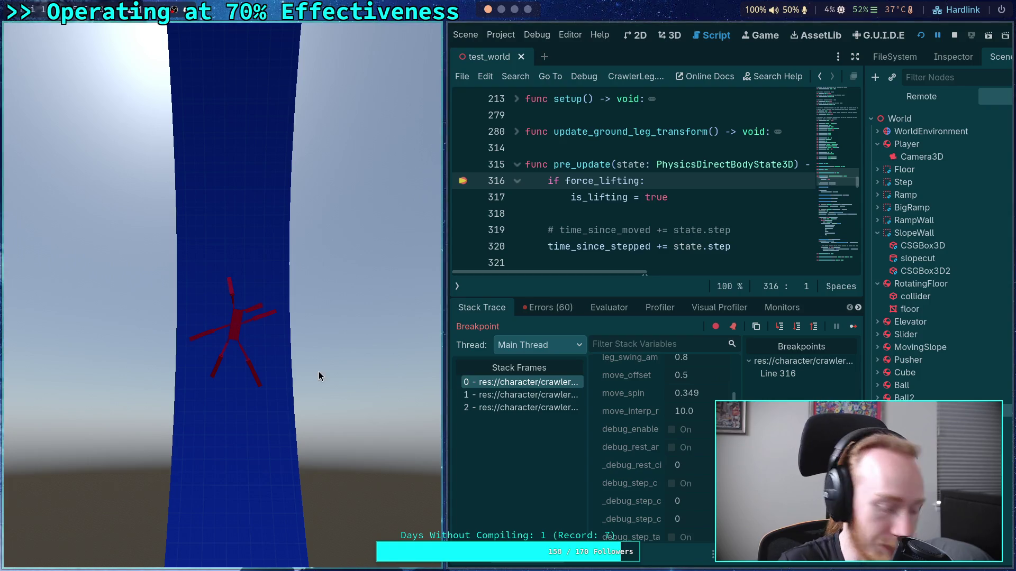
key("super+f")
key("super+shift+s")
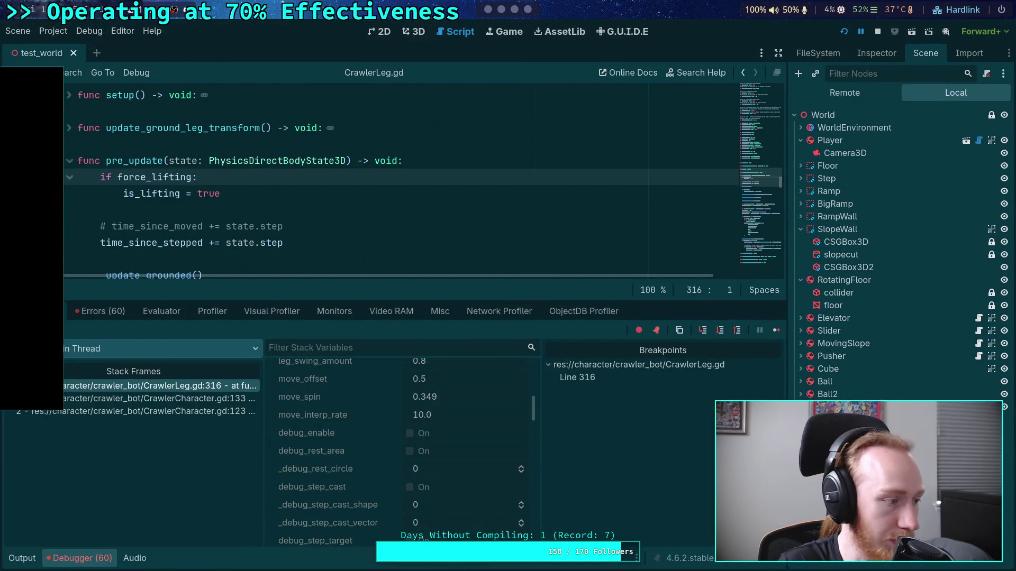
scroll(361, 419, "down", 5)
scroll(344, 424, "up", 3)
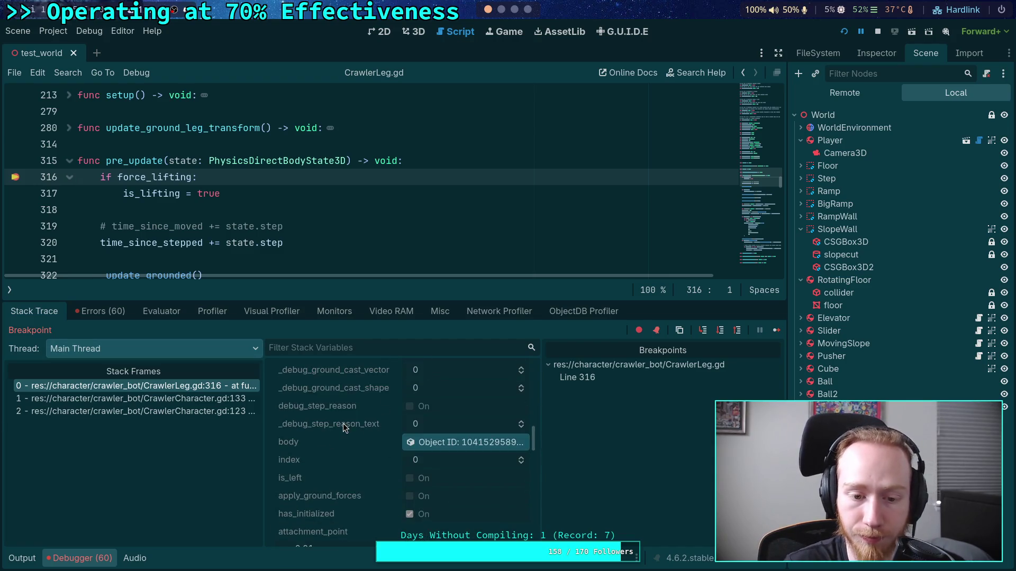
- Continue execution twice, checking Stack Variables each time, until leg index 2 hits line 316
left_click(777, 330)
scroll(373, 459, "down", 3)
scroll(374, 459, "down", 10)
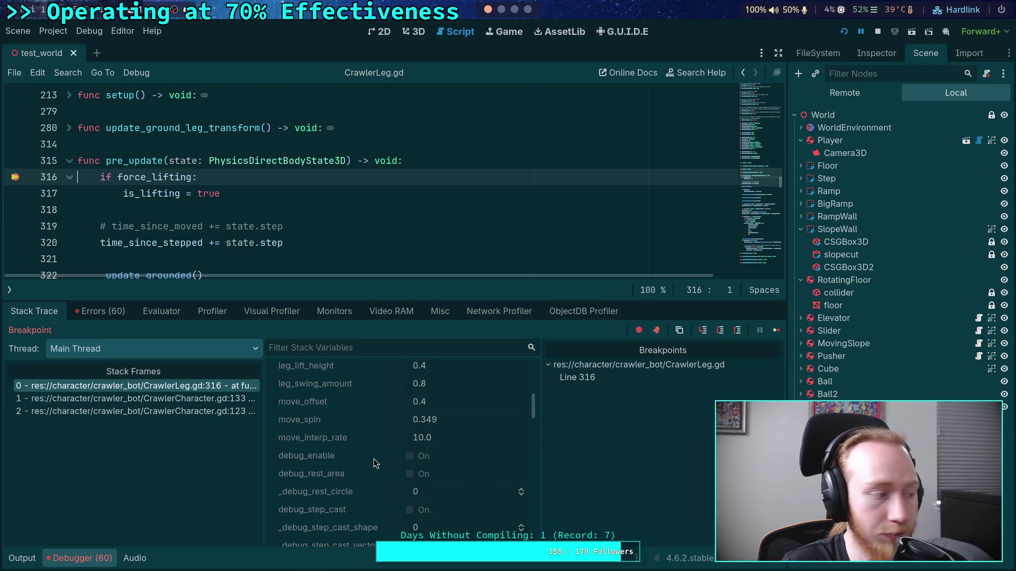
left_click(776, 330)
scroll(374, 437, "down", 3)
scroll(374, 436, "down", 8)
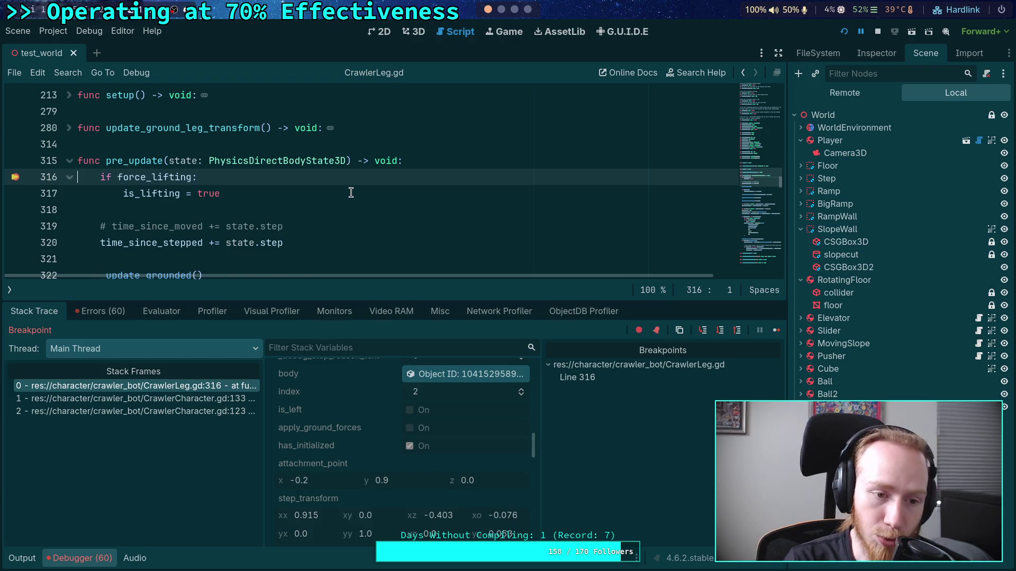
scroll(350, 194, "down", 1)
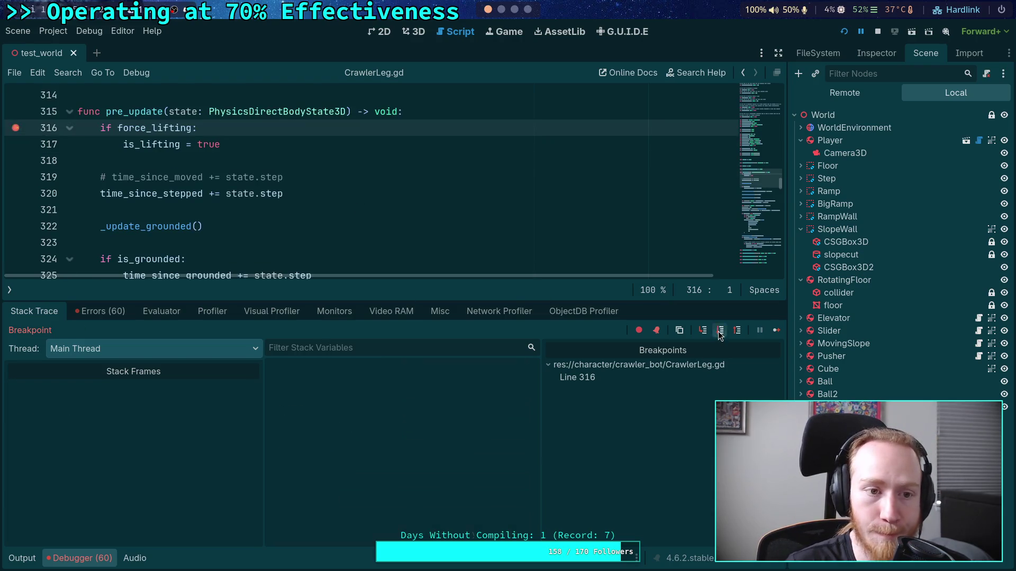
- Step past line 316 and the time_since_stepped update, inspecting the leg's timing variables
left_click(720, 334)
left_click(721, 333)
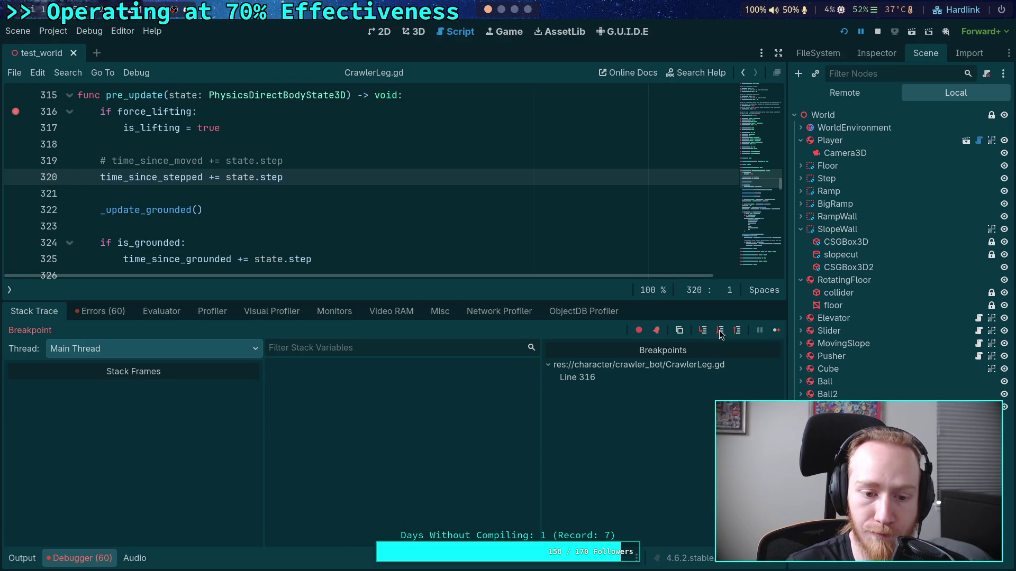
scroll(378, 409, "down", 3)
scroll(378, 410, "down", 10)
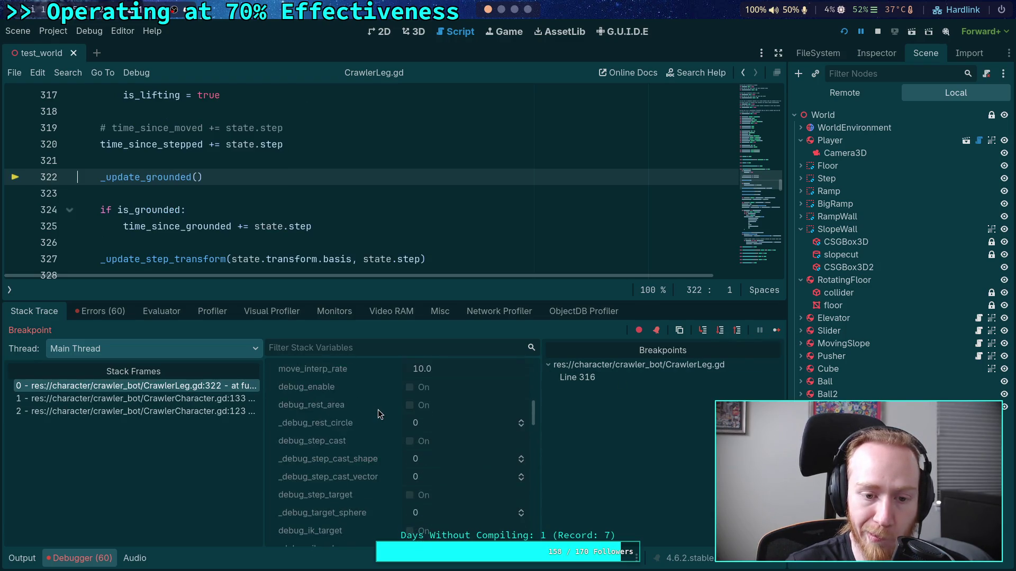
scroll(379, 414, "down", 10)
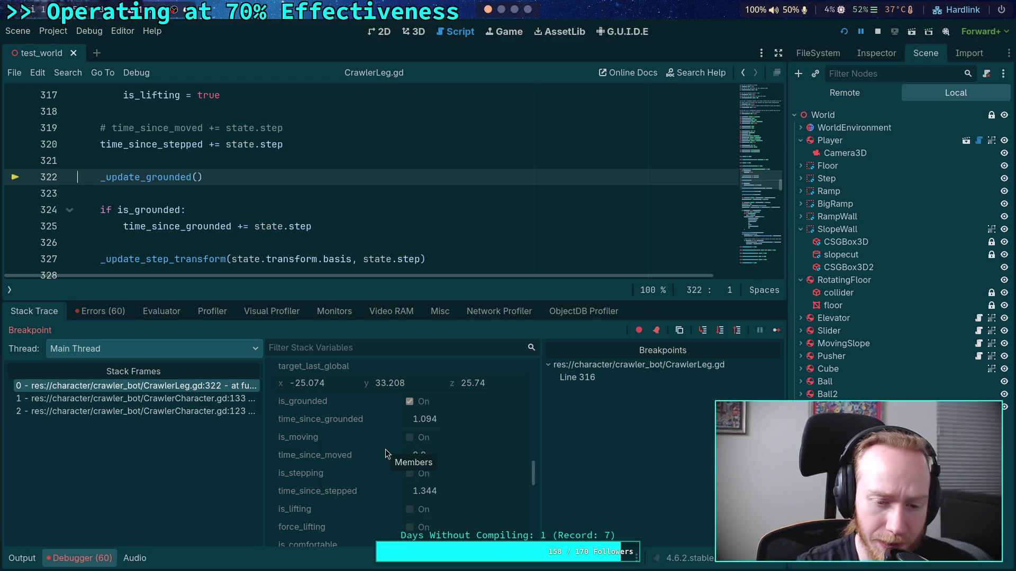
scroll(370, 465, "down", 1)
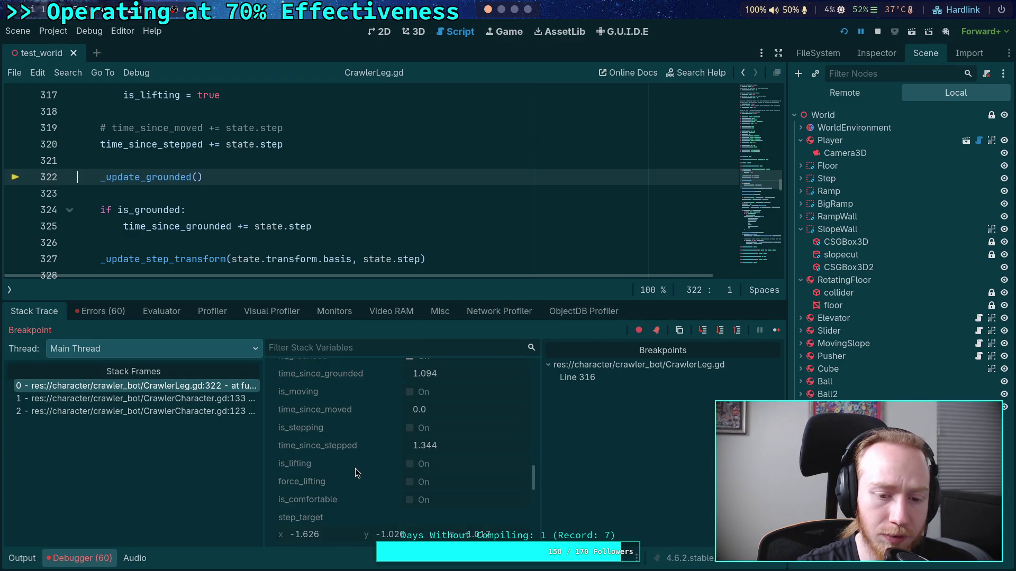
scroll(355, 468, "down", 5)
scroll(355, 468, "up", 6)
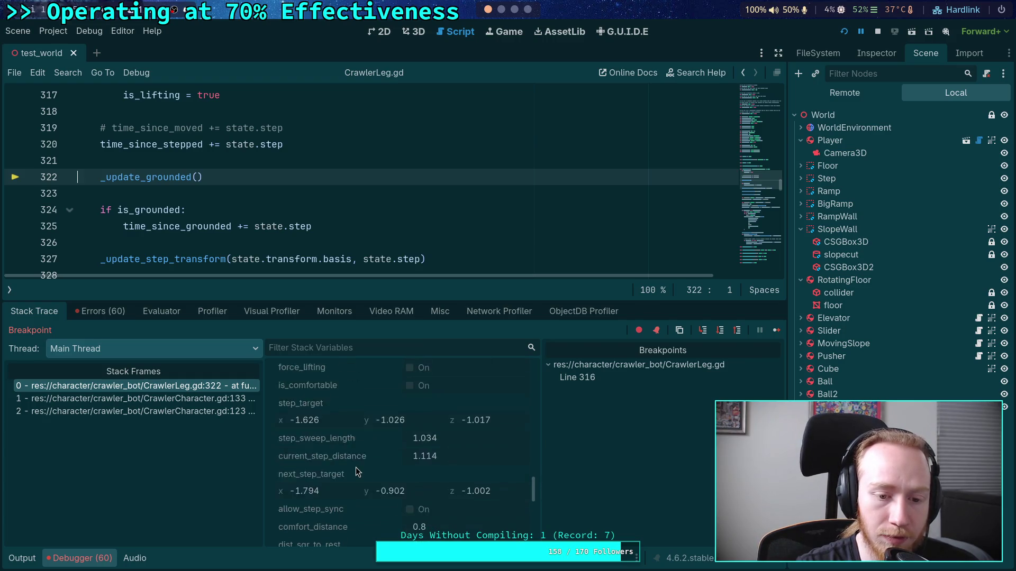
scroll(356, 468, "down", 7)
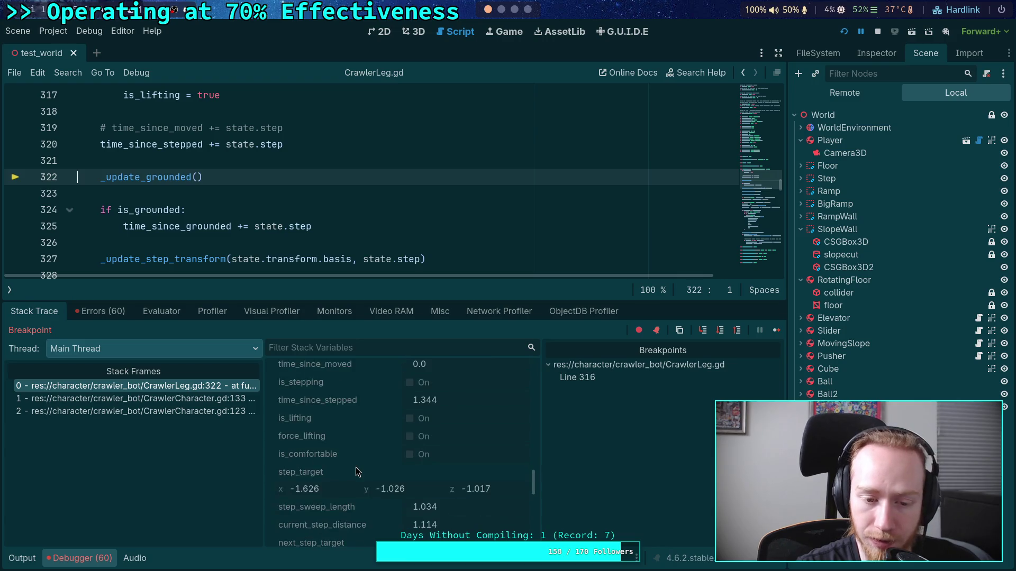
scroll(356, 468, "down", 2)
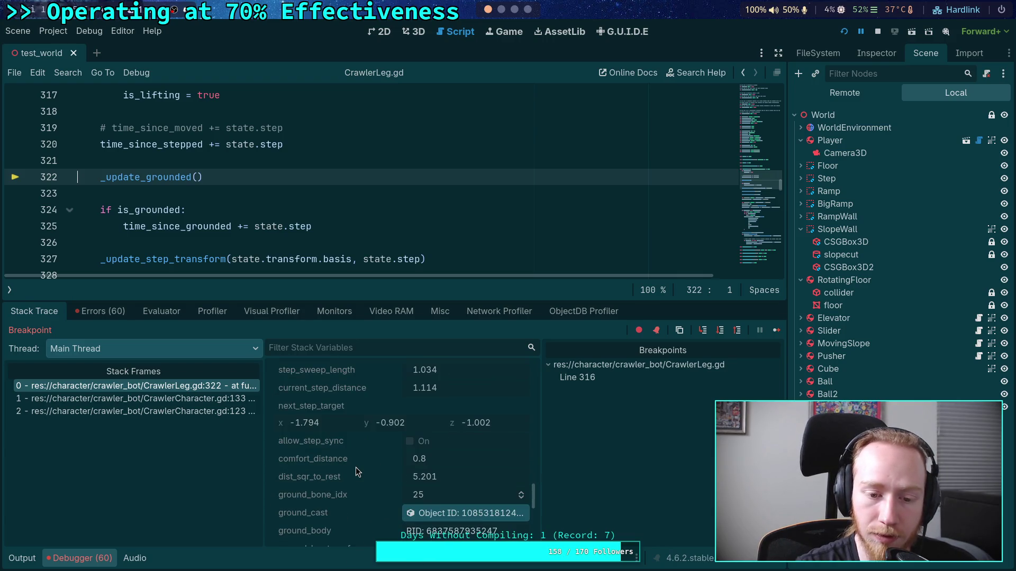
scroll(355, 467, "up", 3)
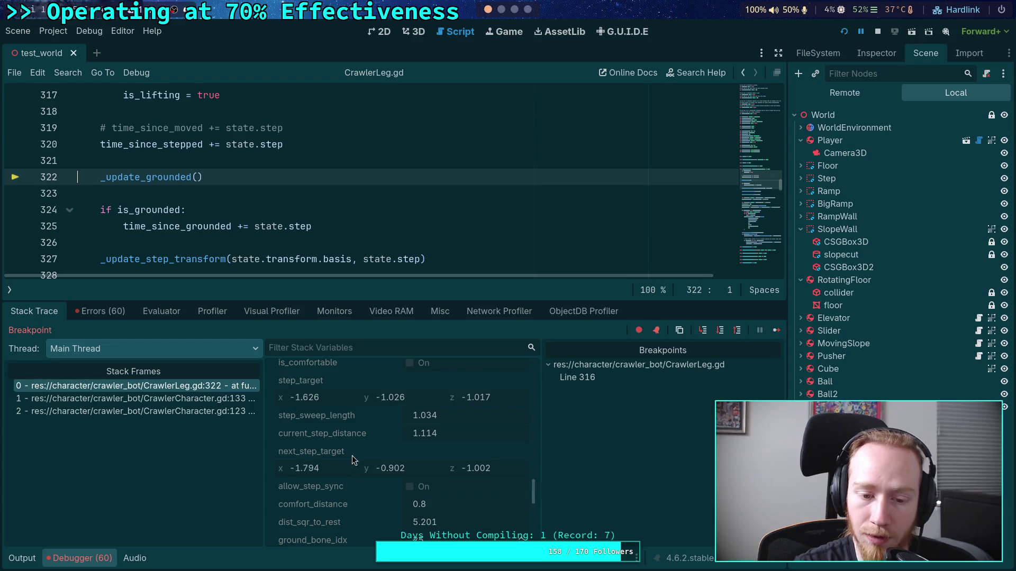
scroll(340, 225, "down", 1)
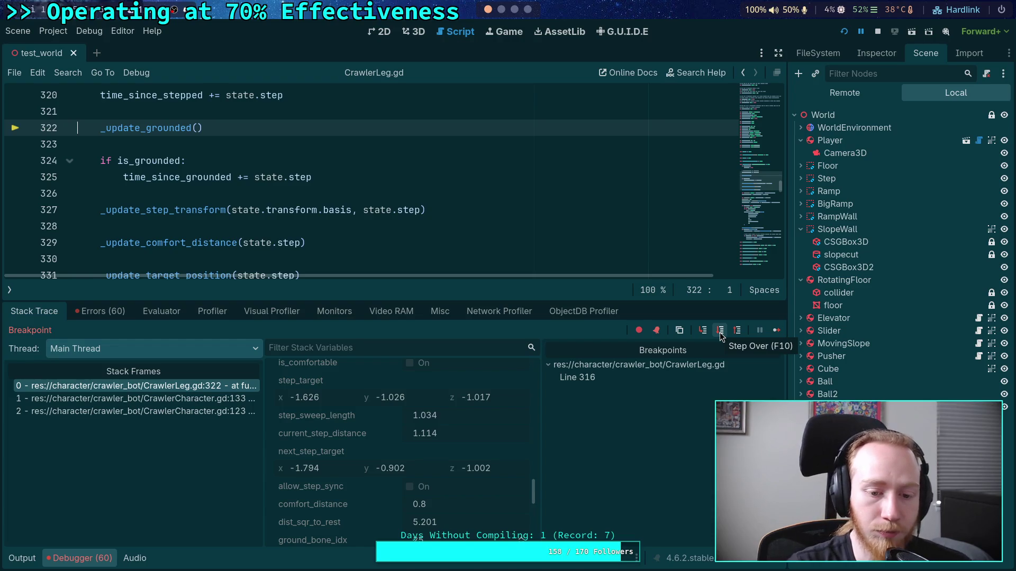
- Step through _update_grounded and the is_grounded branch to the _update_step_transform call on line 327
left_click(721, 330)
scroll(386, 464, "down", 5)
scroll(386, 455, "down", 5)
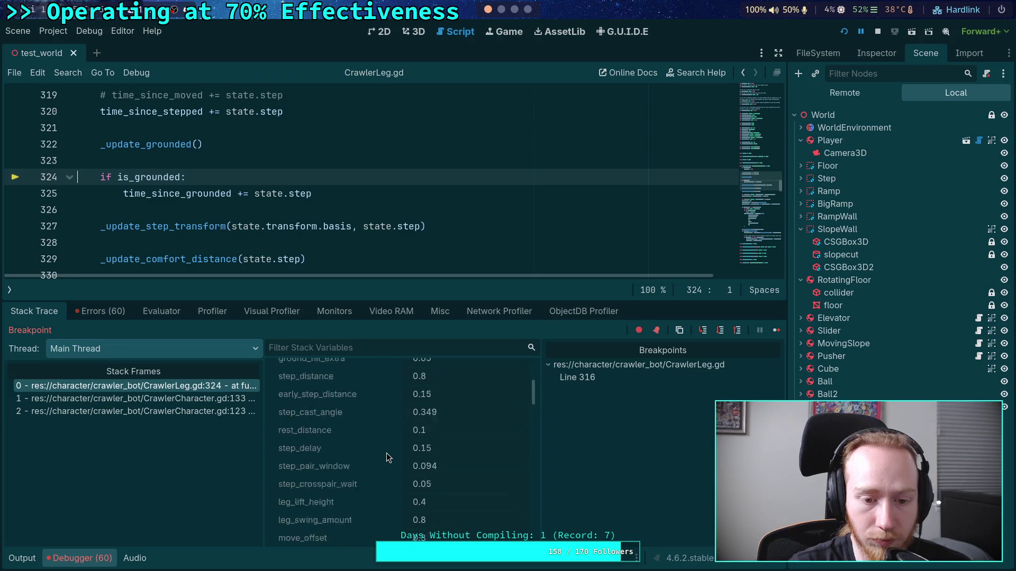
left_click(720, 332)
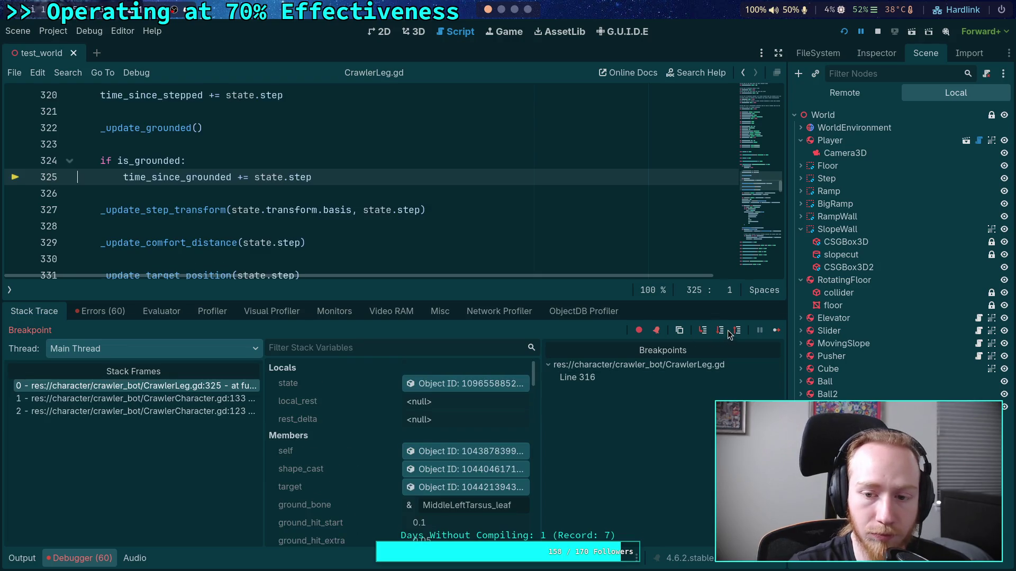
left_click(719, 332)
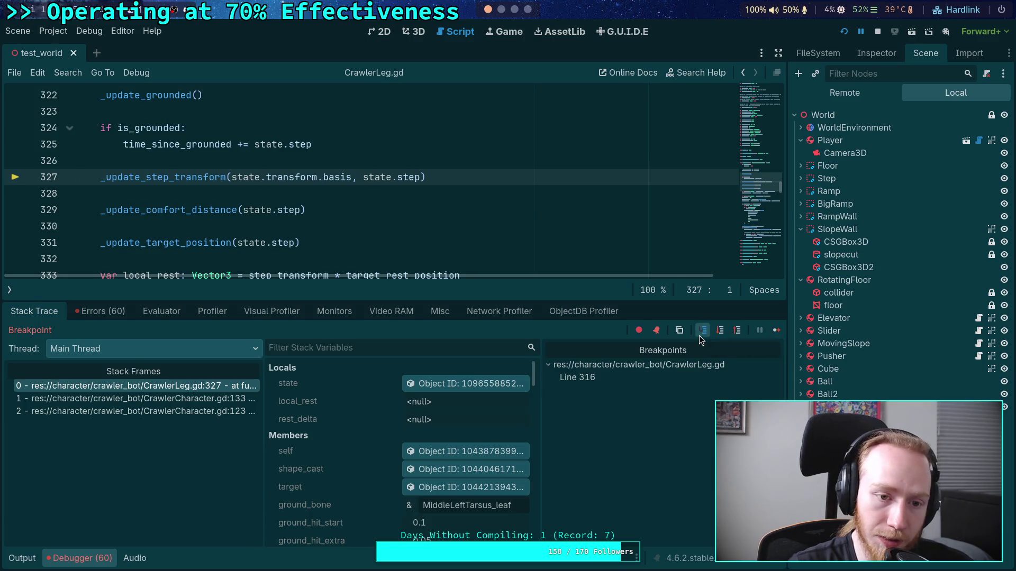
- Trace _update_step_transform line by line, from the target origin through the step_transform snap, and return
left_click(700, 335)
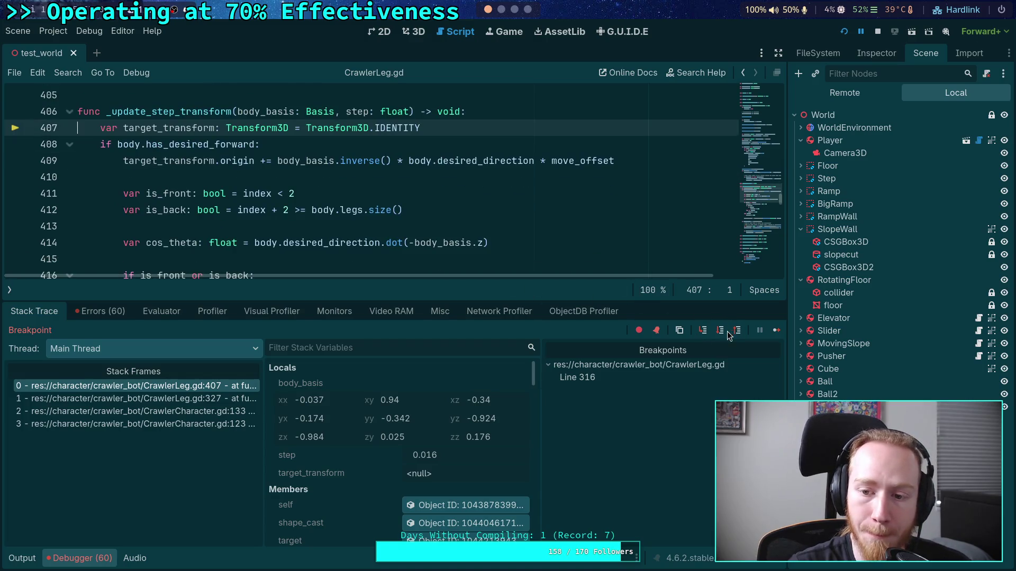
left_click(716, 334)
left_click(718, 334)
left_click(719, 335)
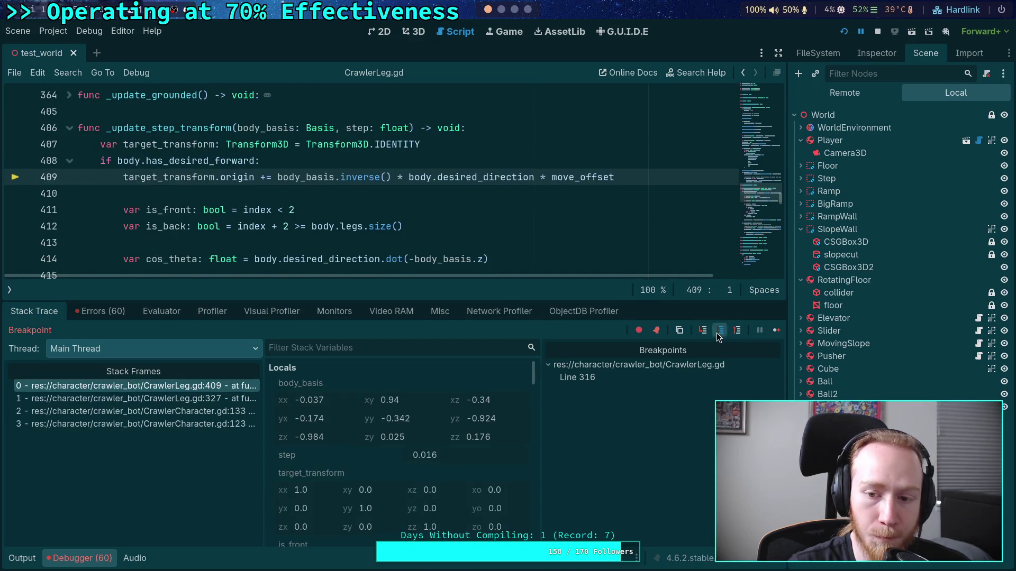
left_click(718, 335)
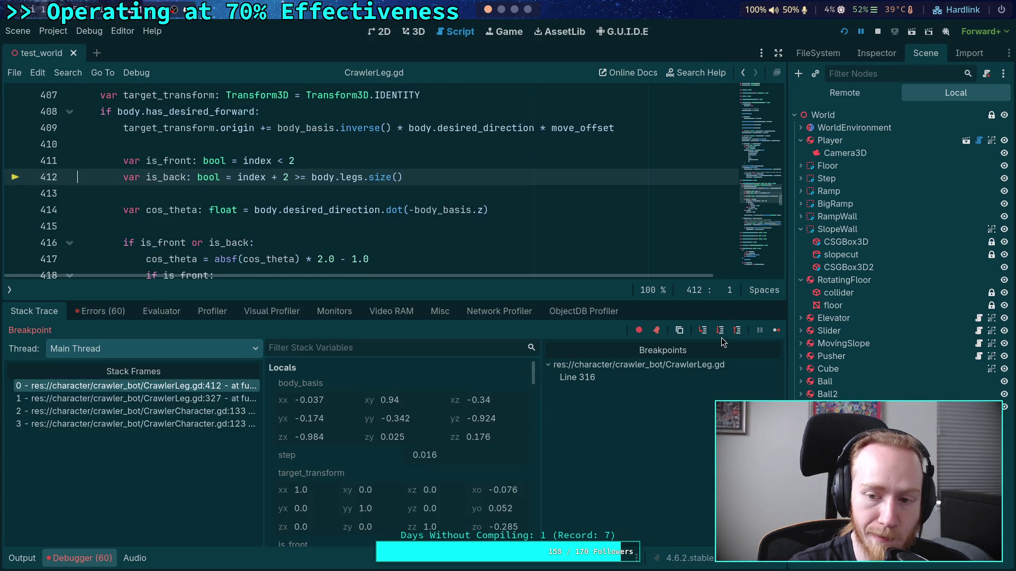
left_click(719, 335)
left_click(720, 335)
left_click(721, 337)
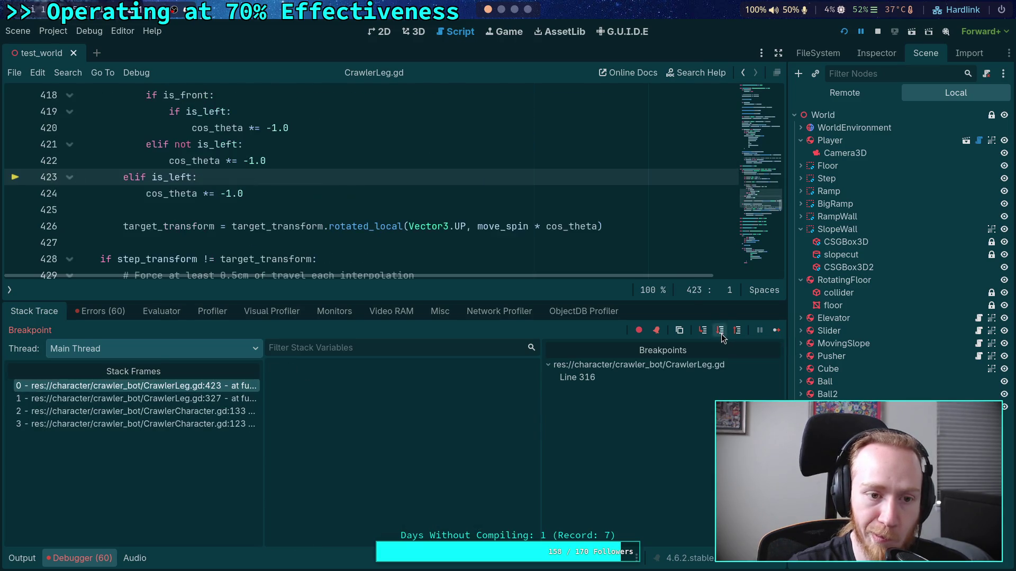
left_click(722, 334)
left_click(721, 334)
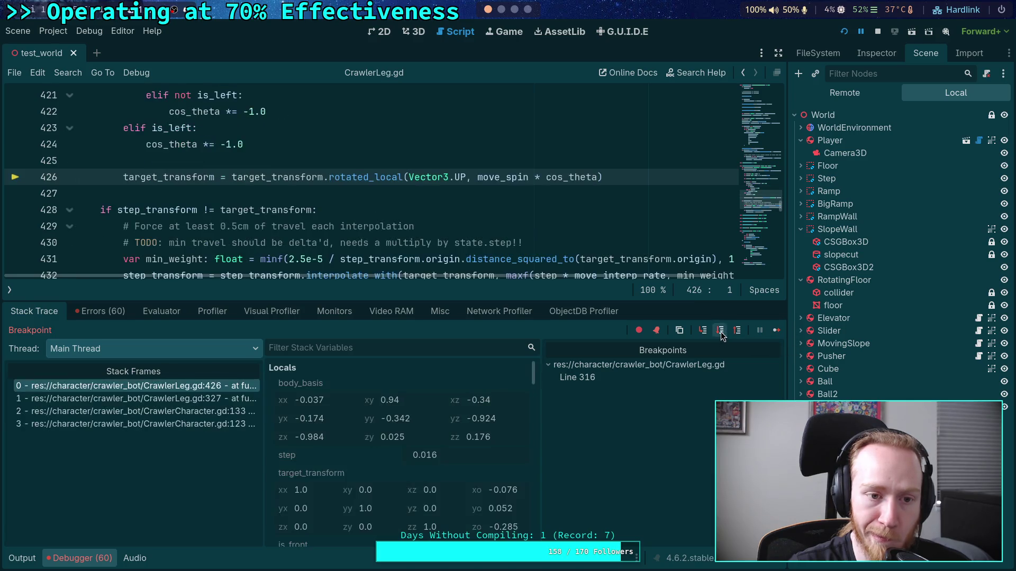
left_click(721, 336)
left_click(722, 338)
left_click(721, 335)
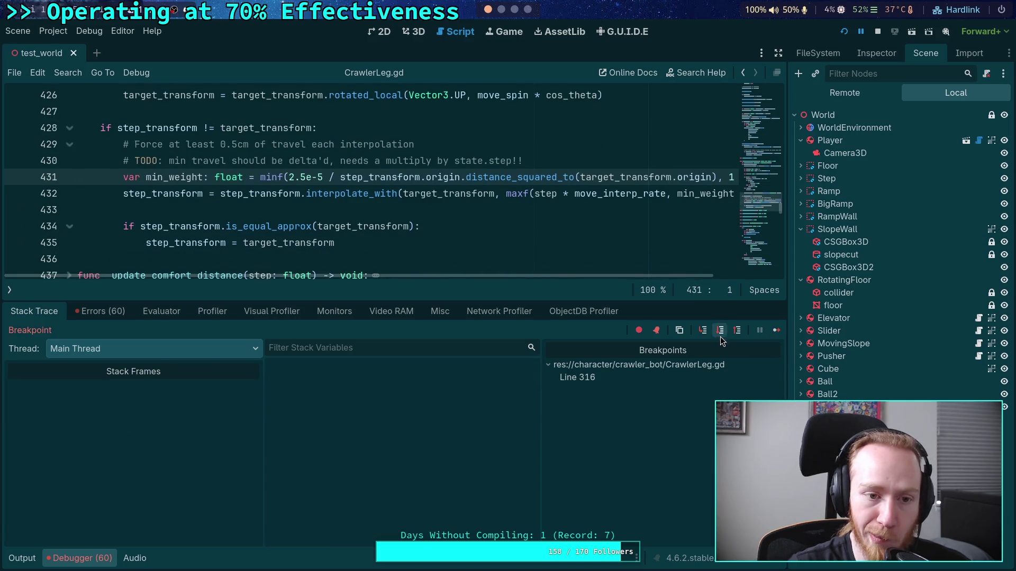
left_click(721, 335)
left_click(721, 335)
left_click(721, 335)
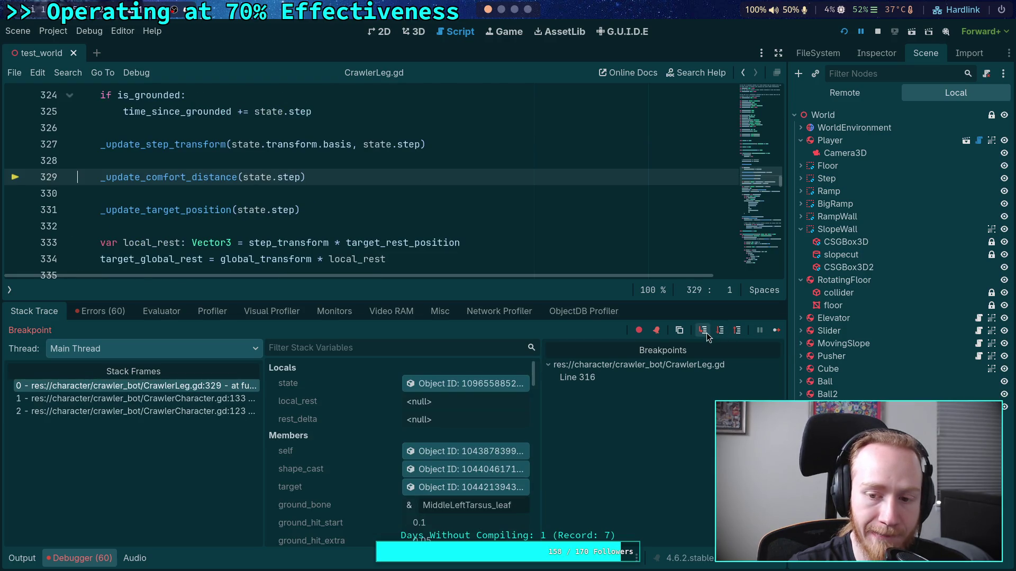
- Step into _update_comfort_distance, run its update line, and return to pre_update
left_click(703, 331)
left_click(724, 334)
left_click(724, 335)
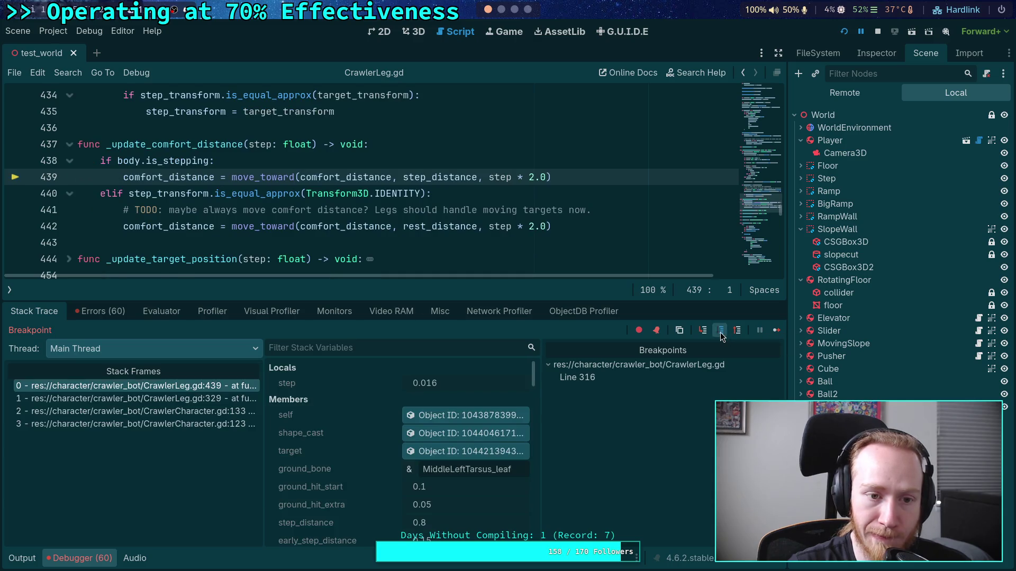
- Trace _update_target_position, reading target_last_global and global_bone, then return to line 333
left_click(707, 332)
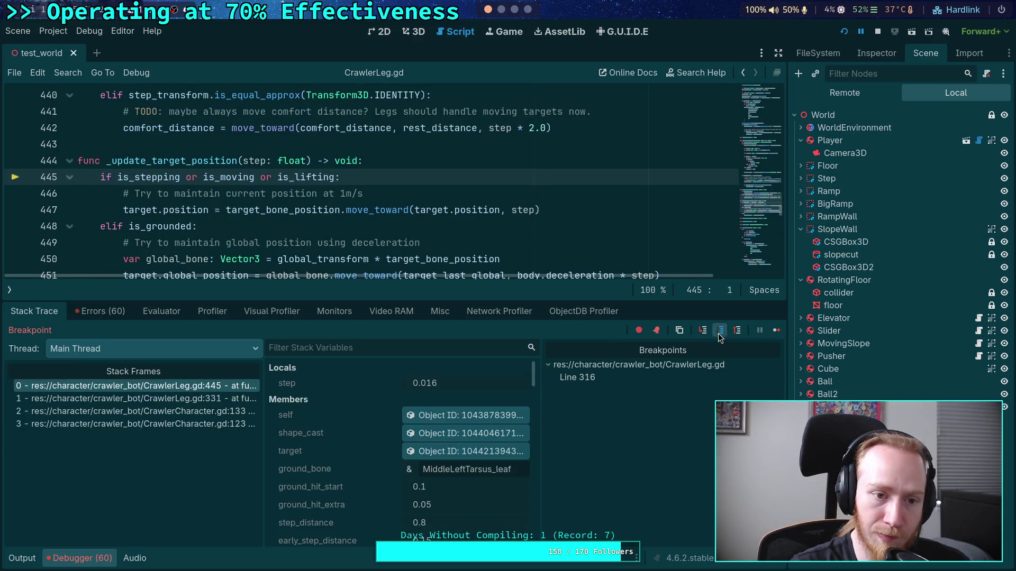
left_click(719, 334)
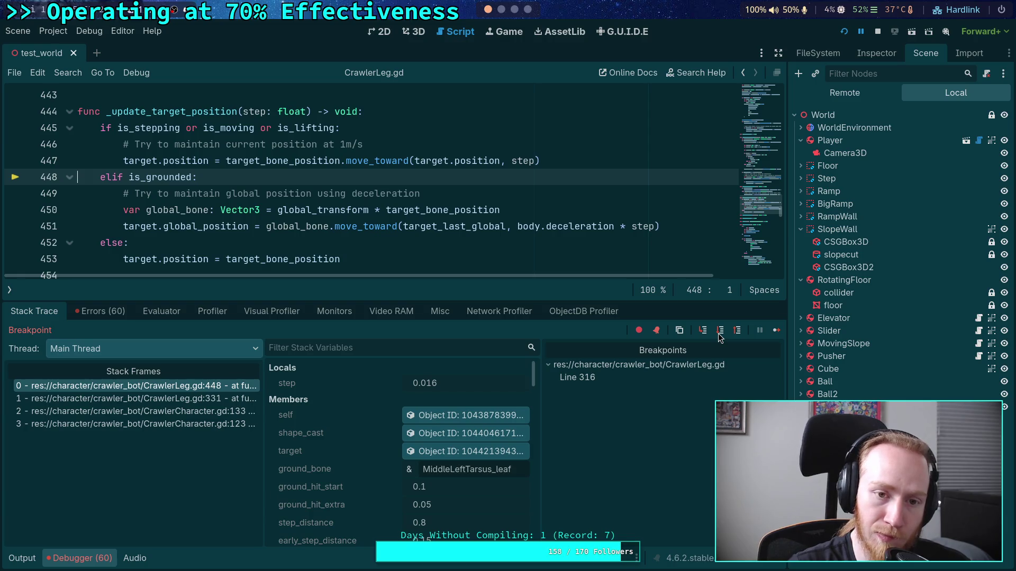
left_click(720, 332)
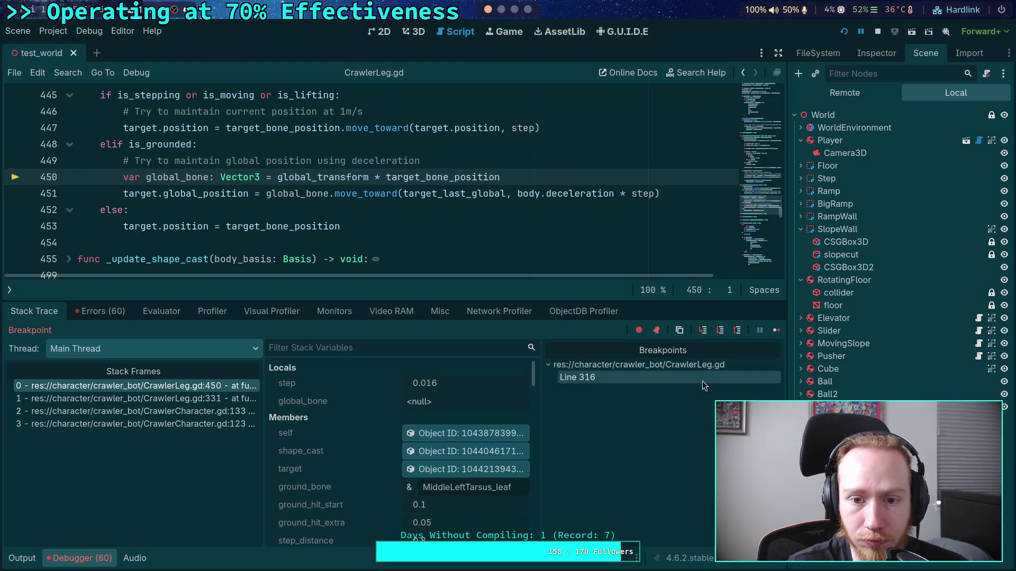
left_click(720, 333)
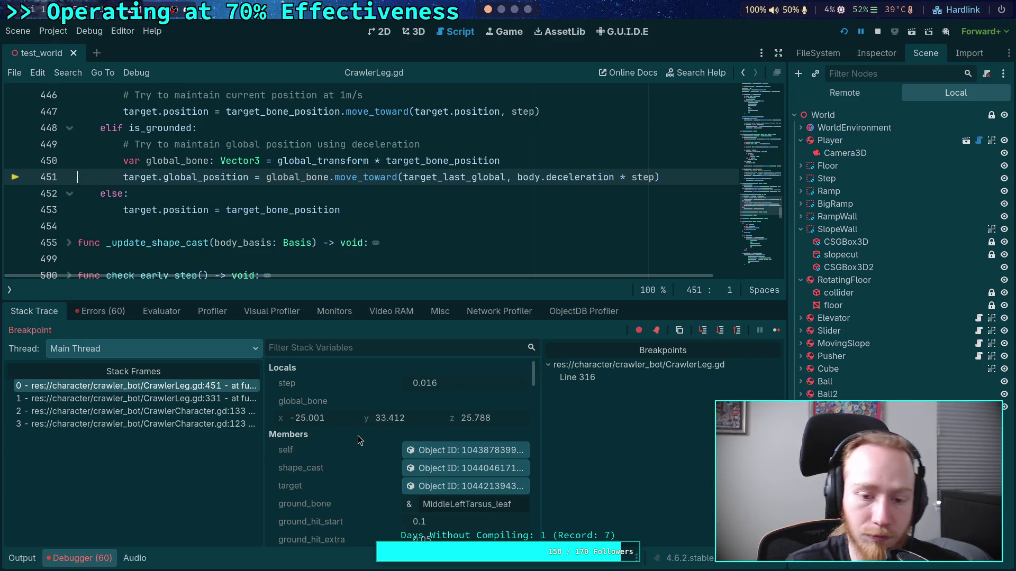
scroll(372, 474, "down", 3)
scroll(373, 474, "up", 3)
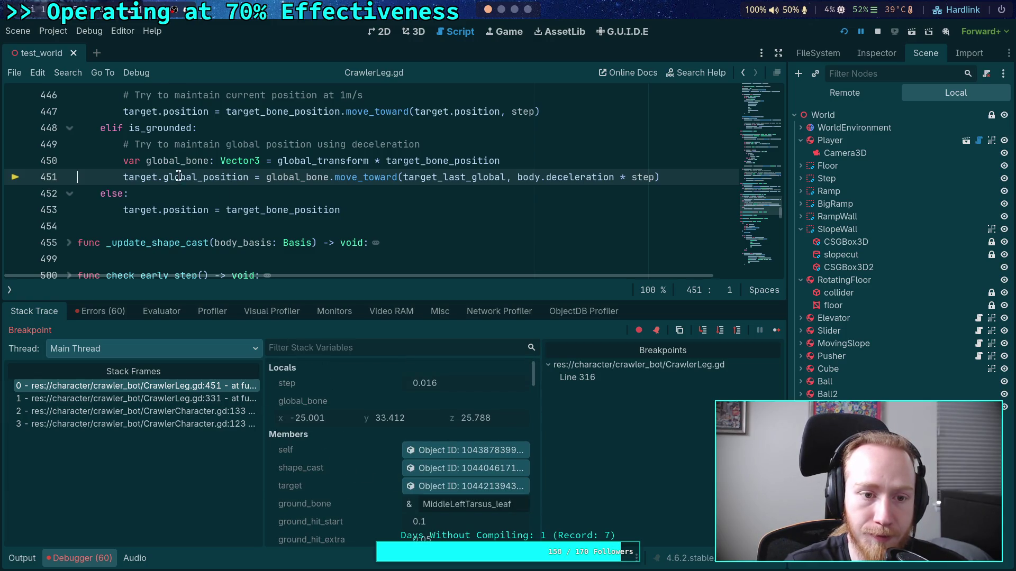
mouse_move(434, 175)
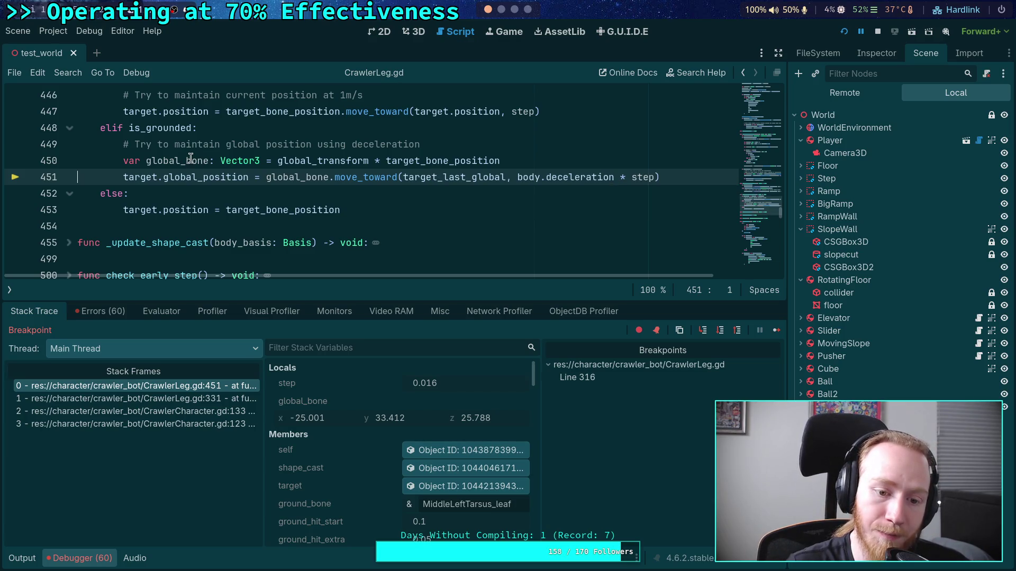
mouse_move(191, 159)
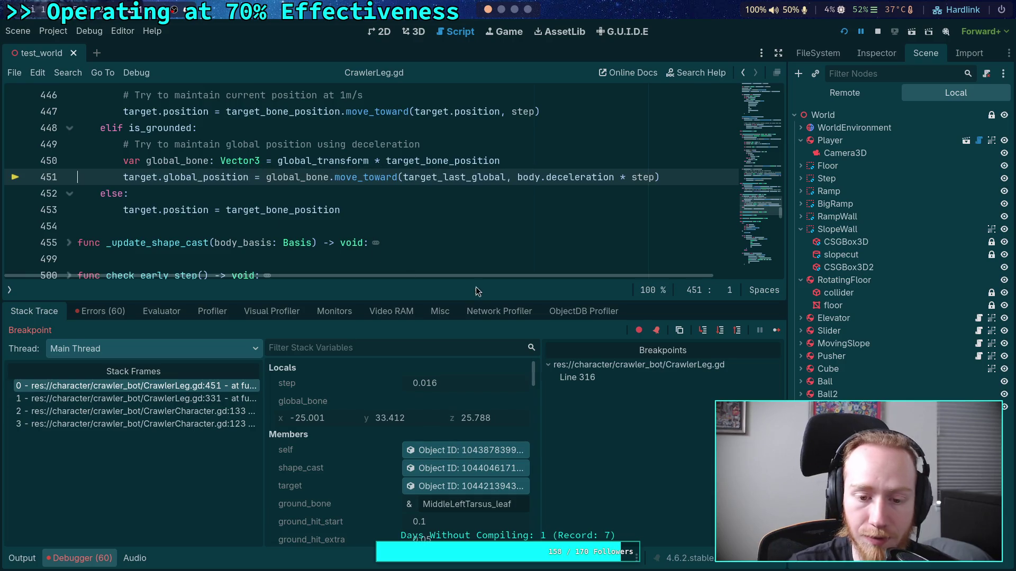
left_click(720, 331)
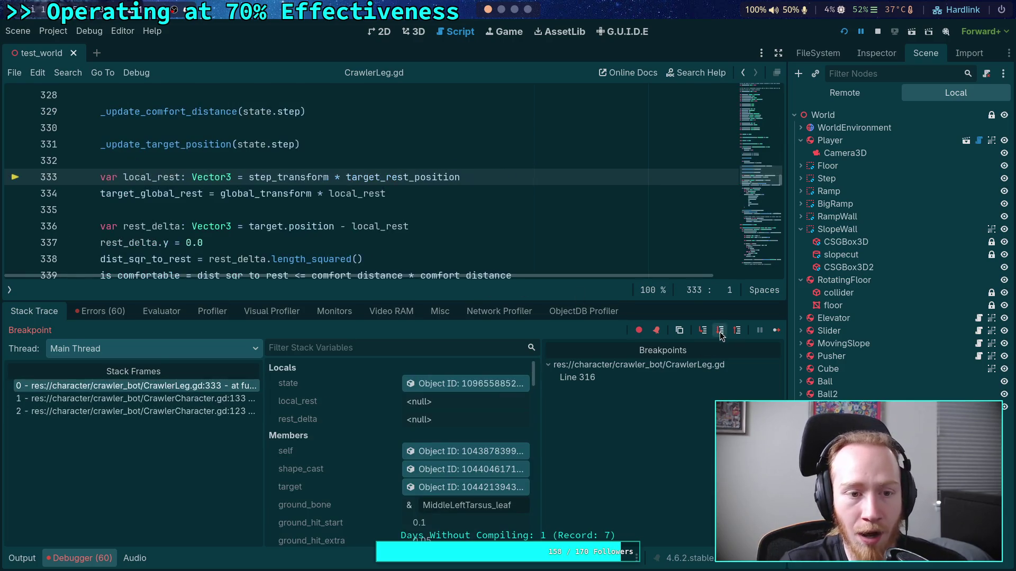
- Step through the local_rest, rest_delta and rest-distance calculations past the comfort check
left_click(720, 331)
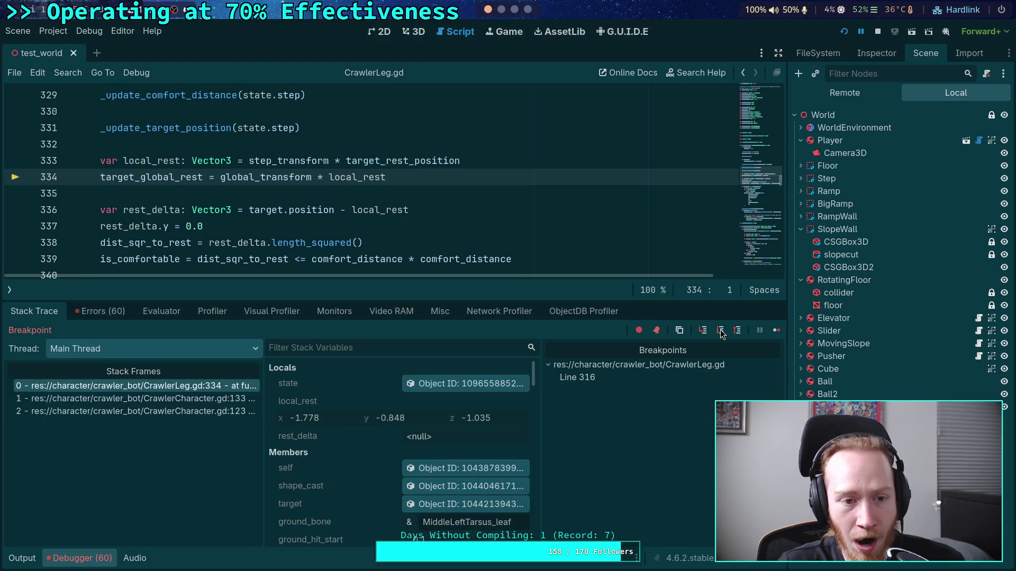
left_click(721, 331)
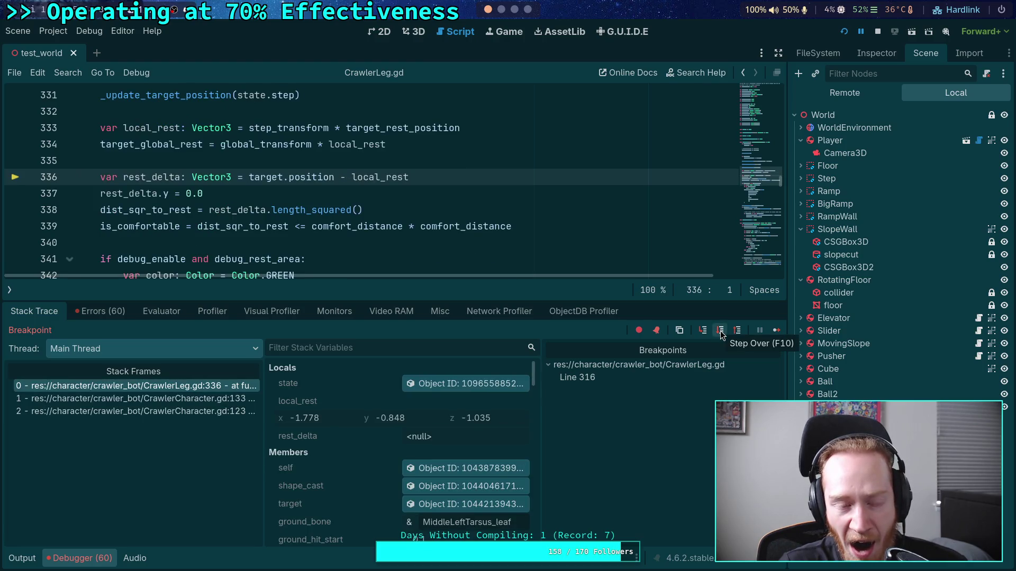
left_click(720, 331)
left_click(720, 331)
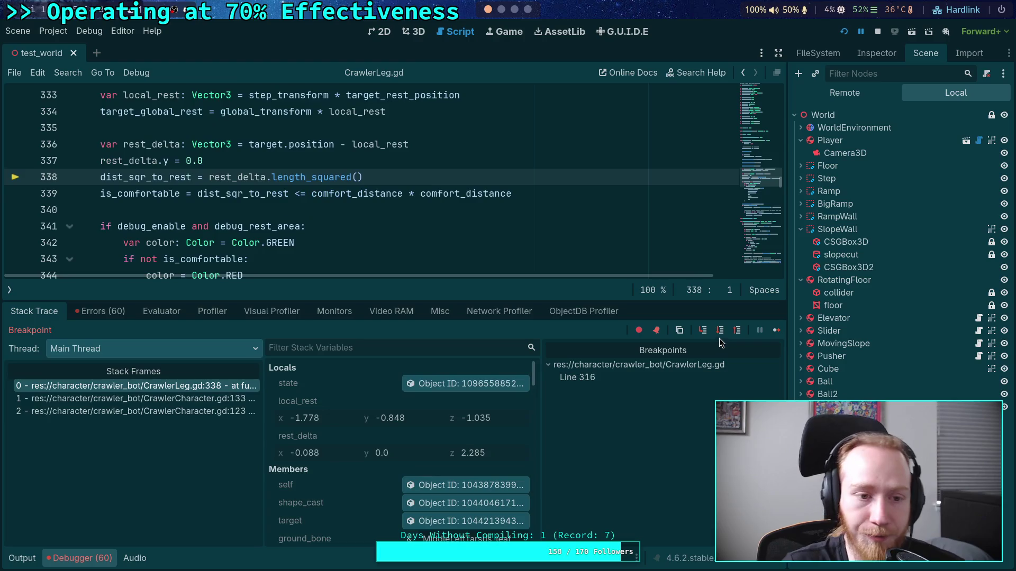
left_click(720, 331)
left_click(720, 331)
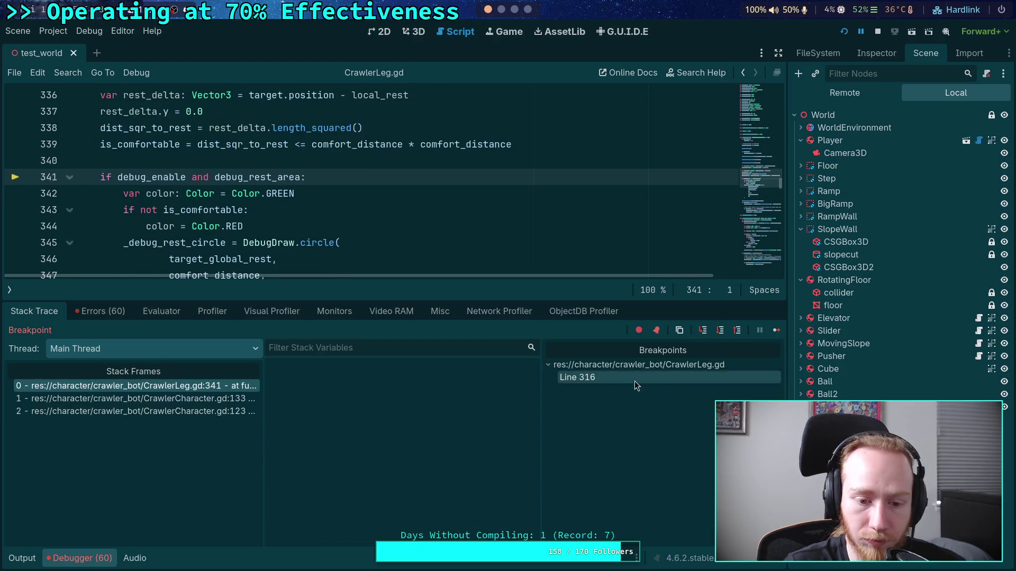
scroll(443, 429, "down", 1)
scroll(443, 429, "down", 10)
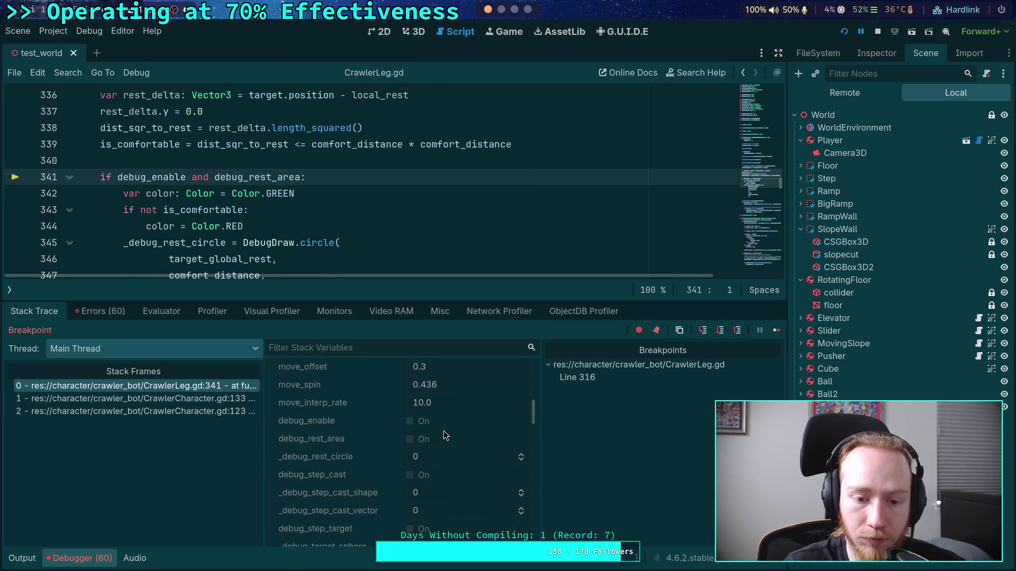
scroll(443, 433, "down", 8)
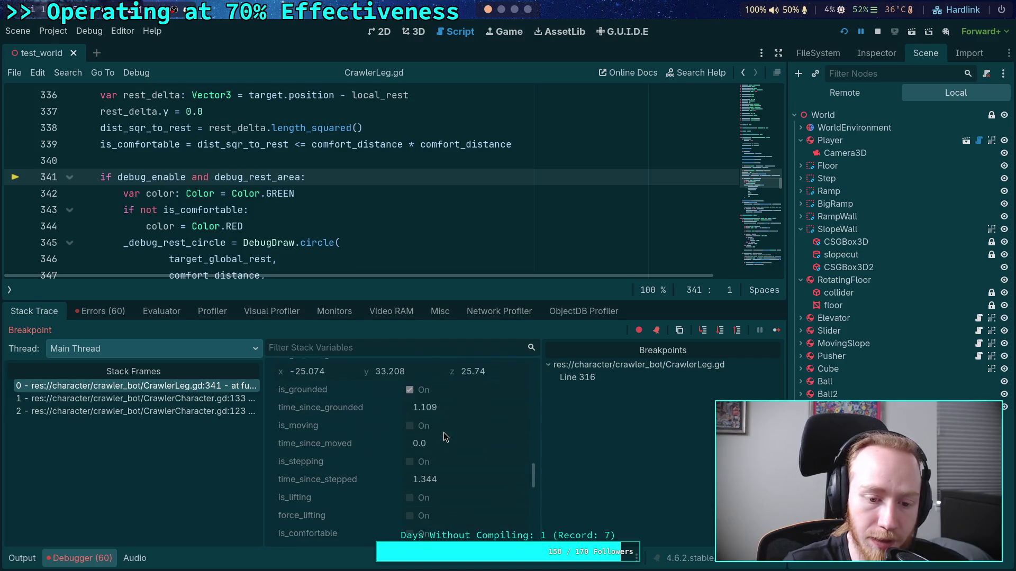
scroll(437, 434, "down", 4)
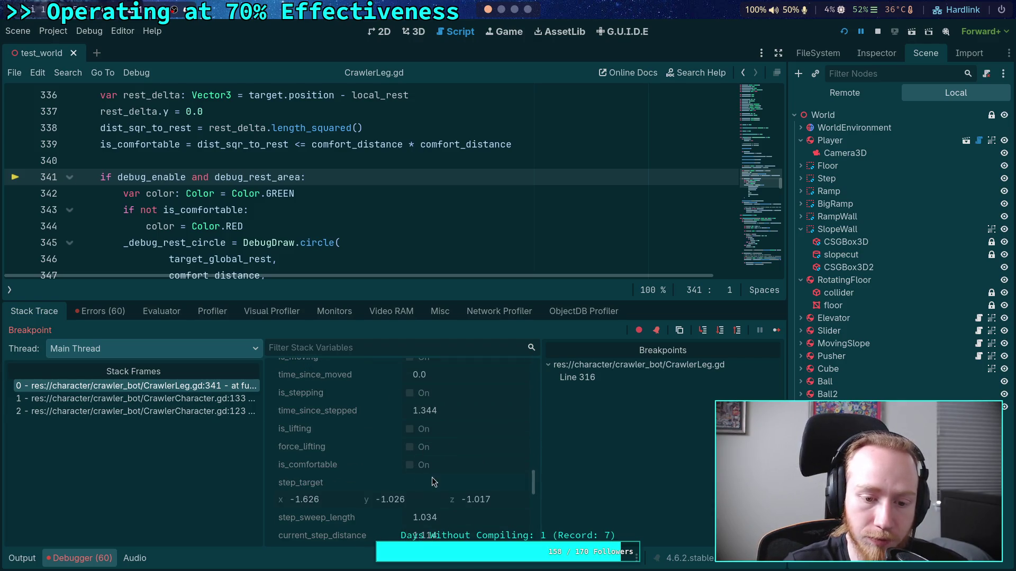
scroll(502, 254, "down", 2)
scroll(503, 254, "right", 1)
scroll(476, 264, "up", 2)
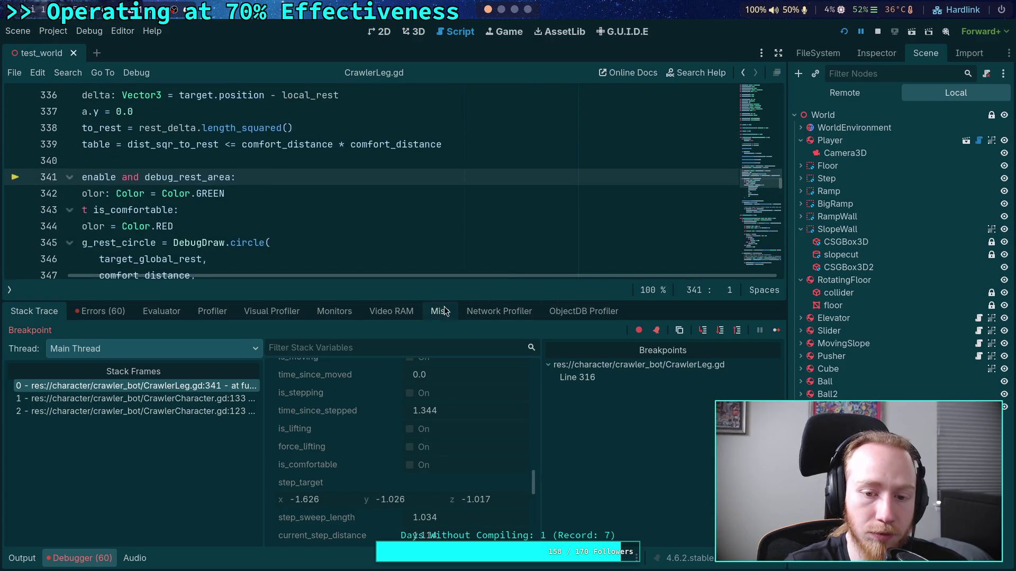
scroll(477, 254, "left", 1)
scroll(477, 211, "down", 5)
- Step over the rest-area debug drawing and into _update_shape_cast's rotation axis and angle calculations
left_click(721, 332)
left_click(702, 330)
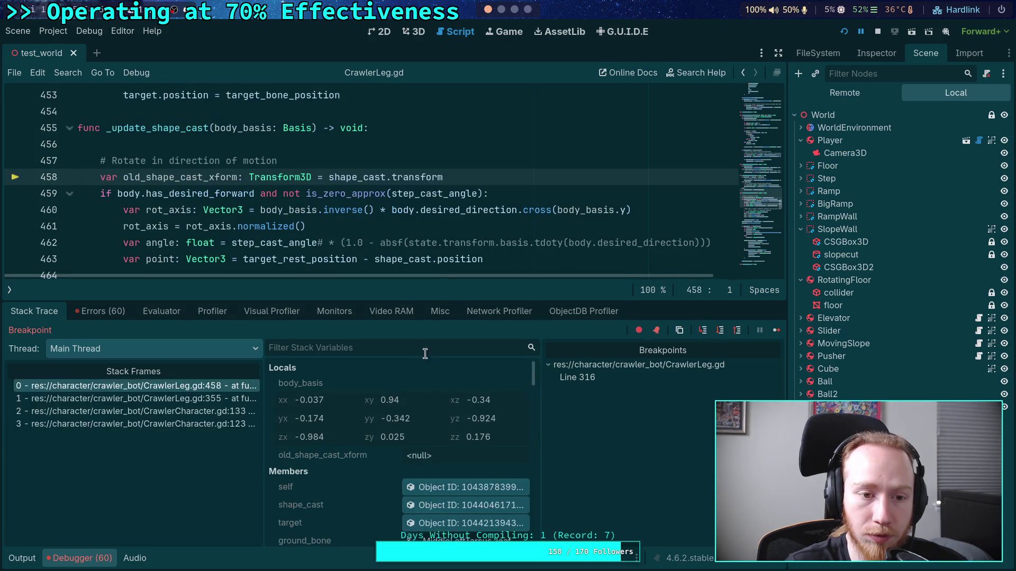
left_click(720, 330)
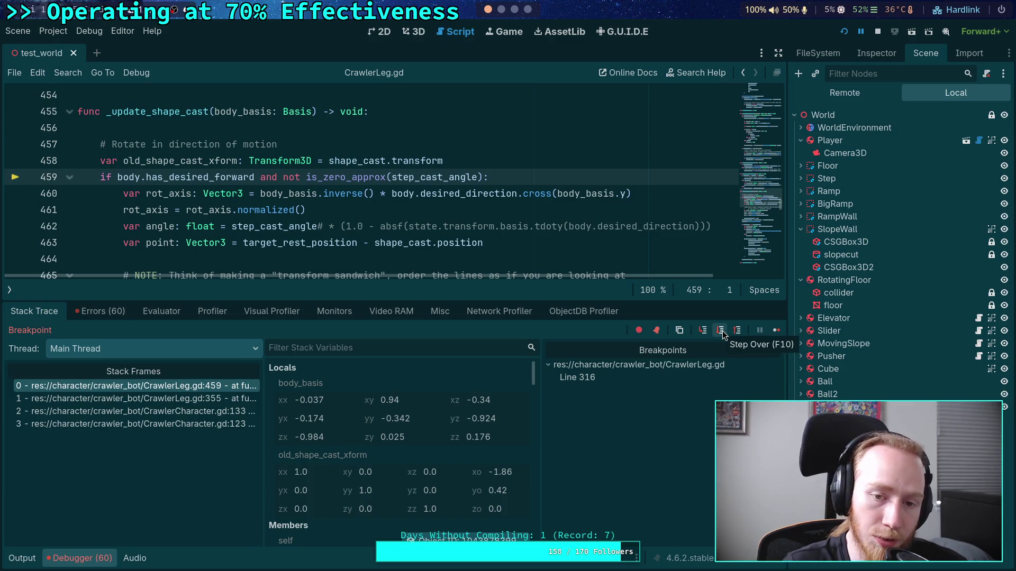
left_click(722, 331)
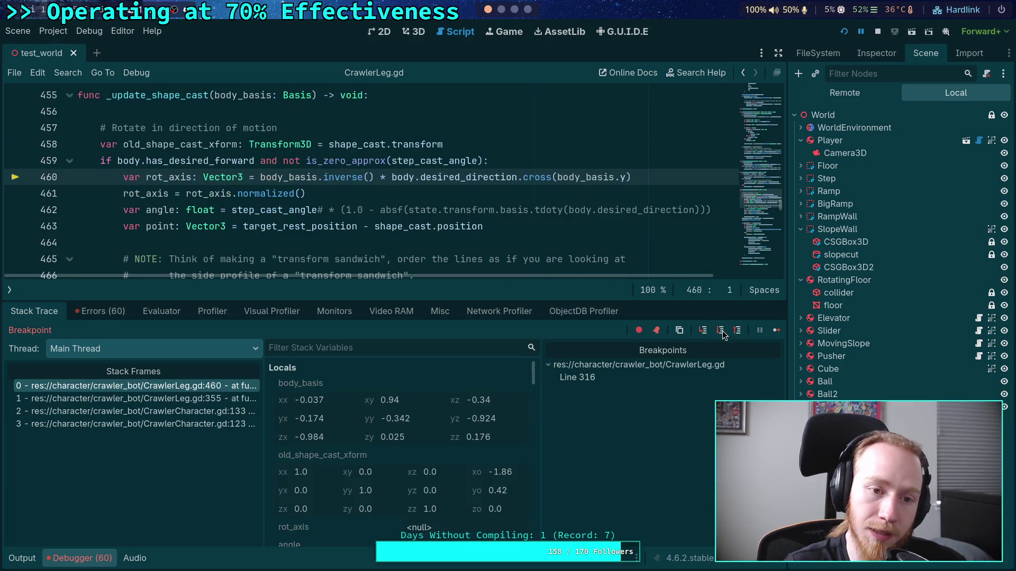
left_click(720, 332)
left_click(720, 331)
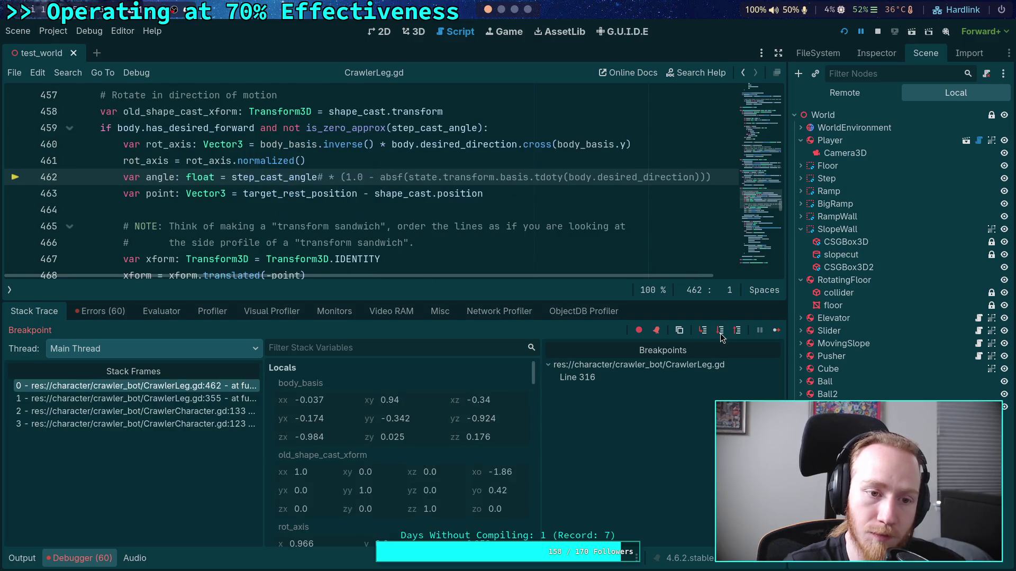
left_click(723, 332)
left_click(723, 332)
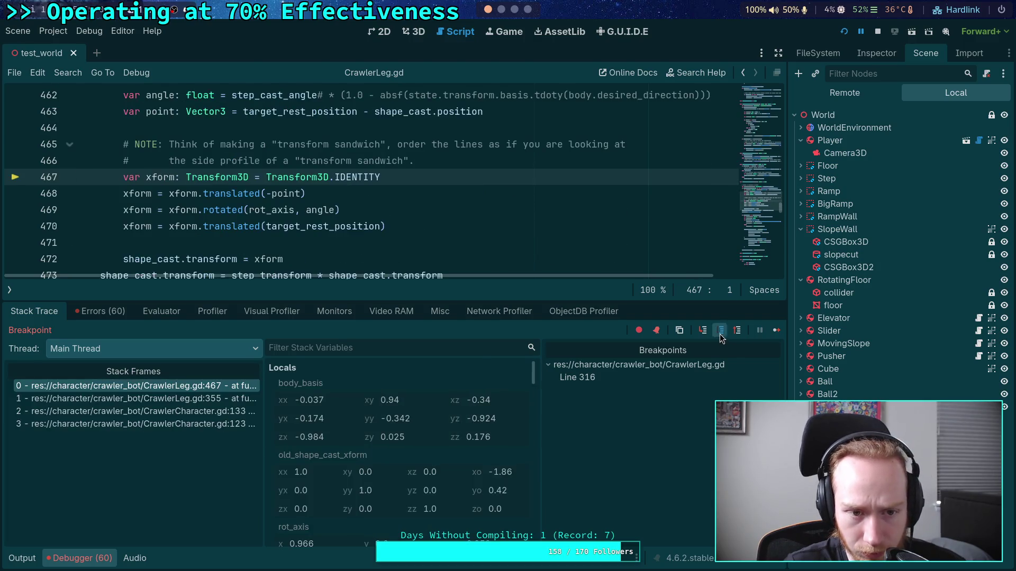
left_click(722, 333)
- Step through the translate, rotate and forced shape cast update to line 476, then select shape_cast
left_click(720, 331)
left_click(720, 331)
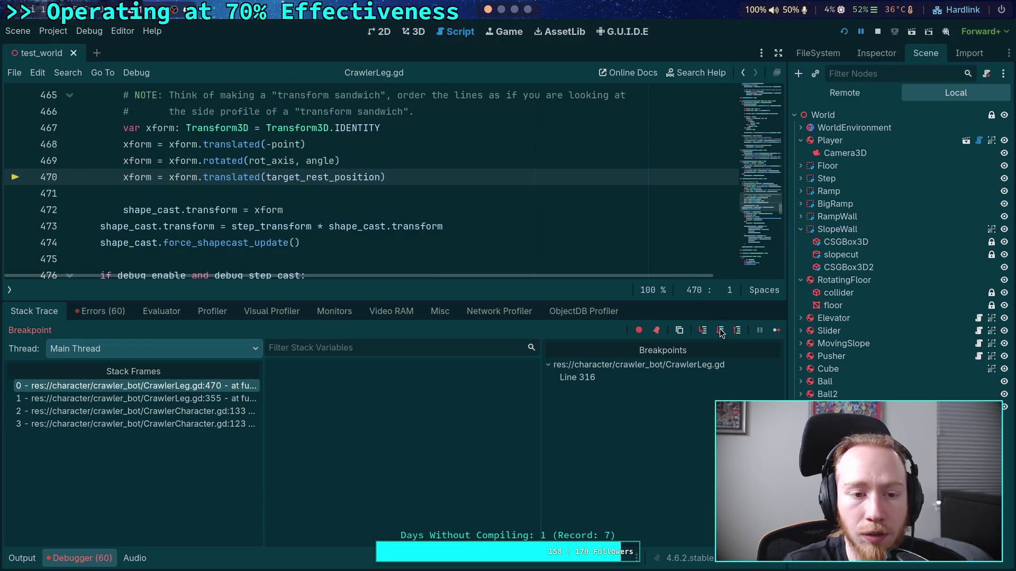
left_click(719, 331)
left_click(719, 333)
left_click(720, 335)
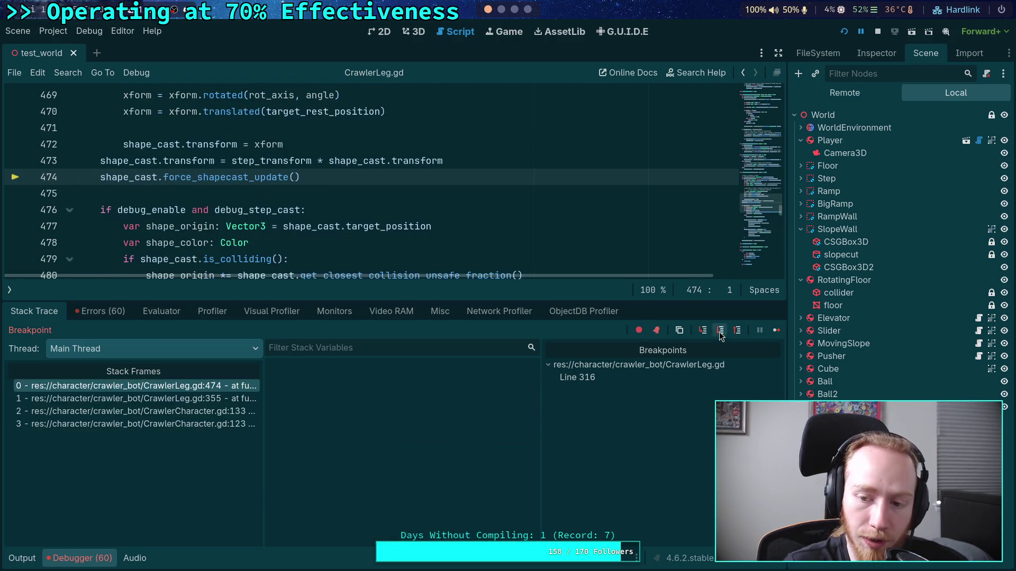
left_click(720, 335)
scroll(401, 464, "down", 5)
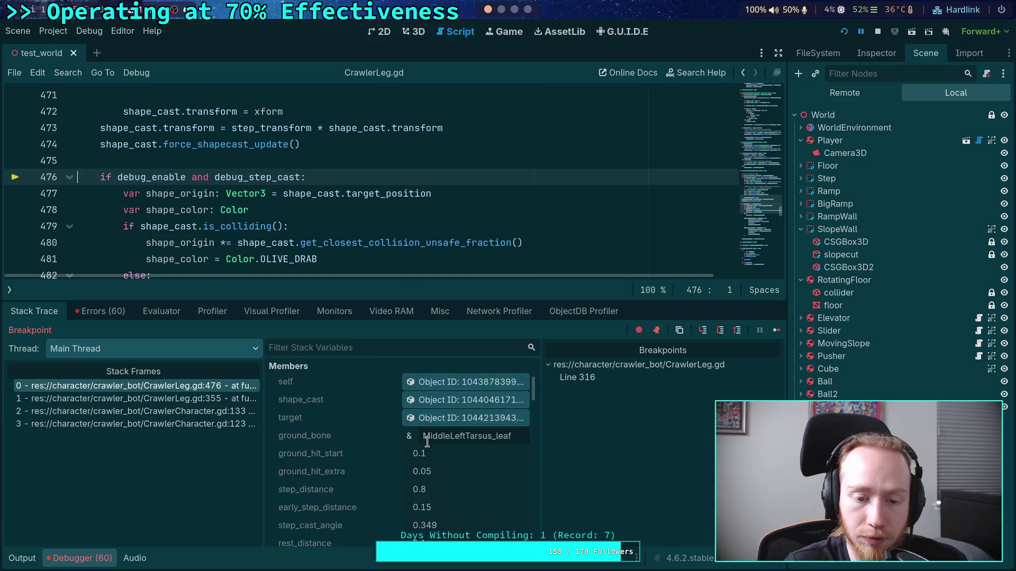
left_click(466, 404)
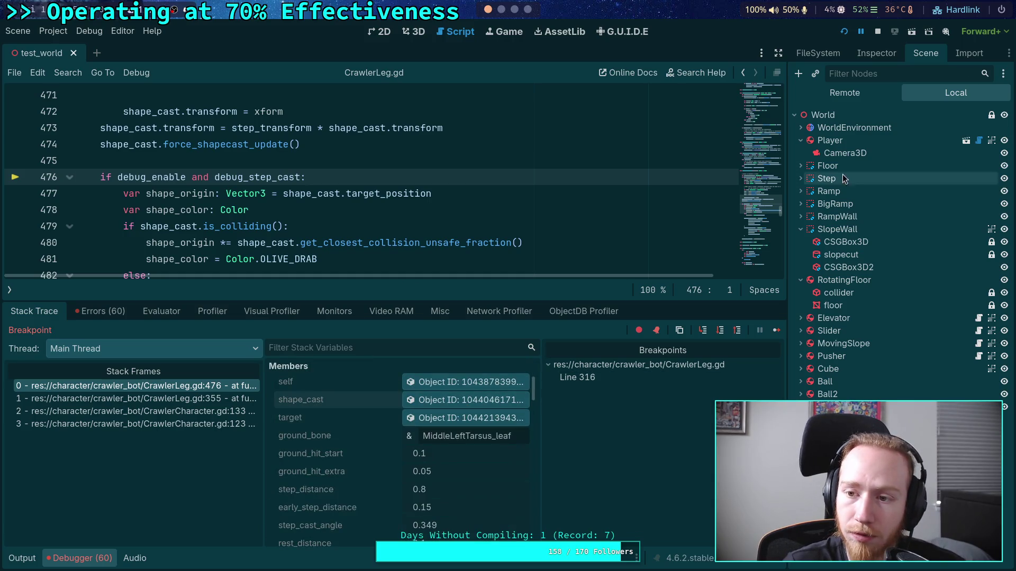
- Inspect shape_cast in the Inspector, then step out through the leg update to CrawlerCharacter.gd line 135
left_click(877, 57)
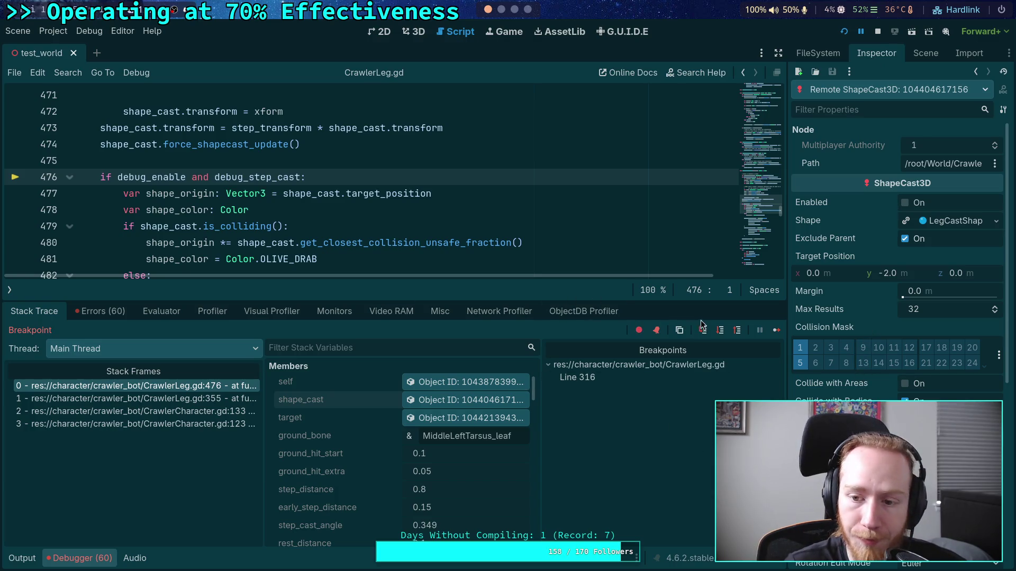
left_click(721, 330)
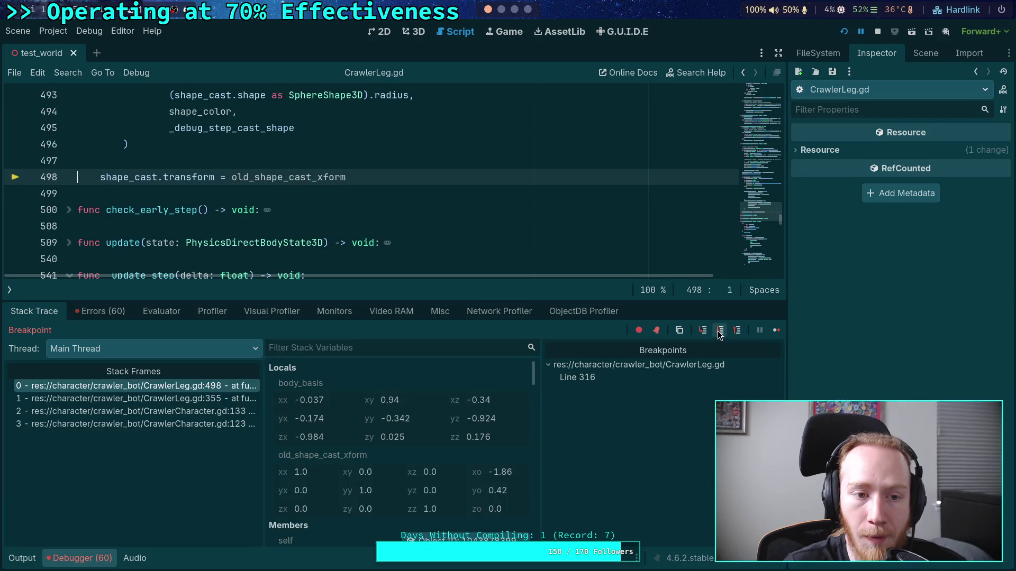
left_click(720, 331)
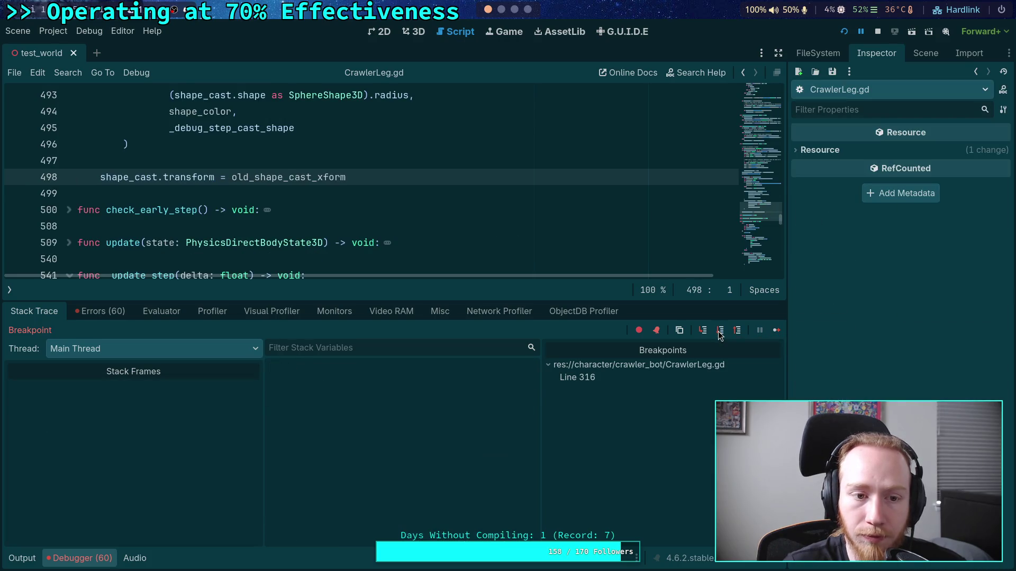
left_click(720, 331)
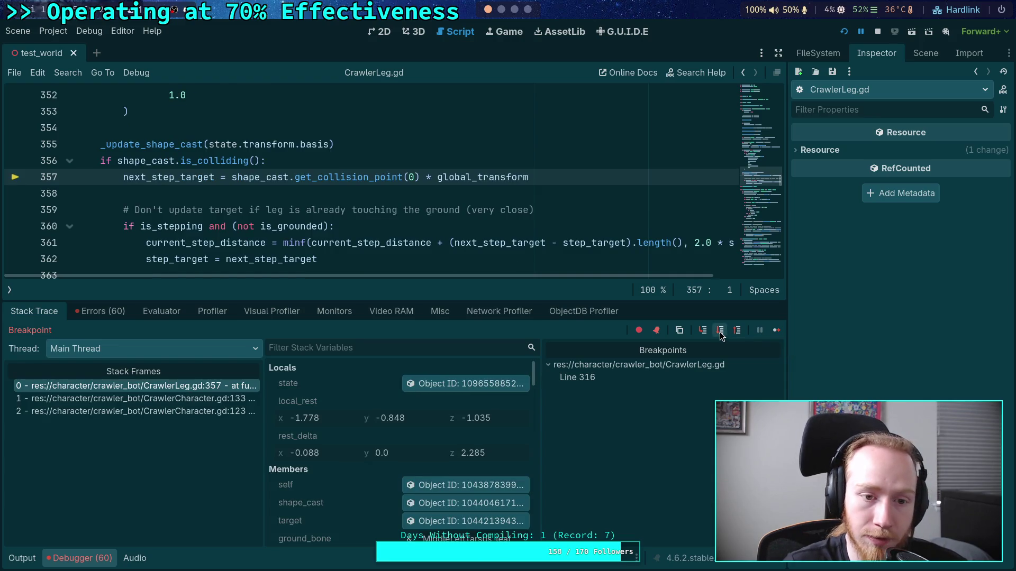
left_click(720, 334)
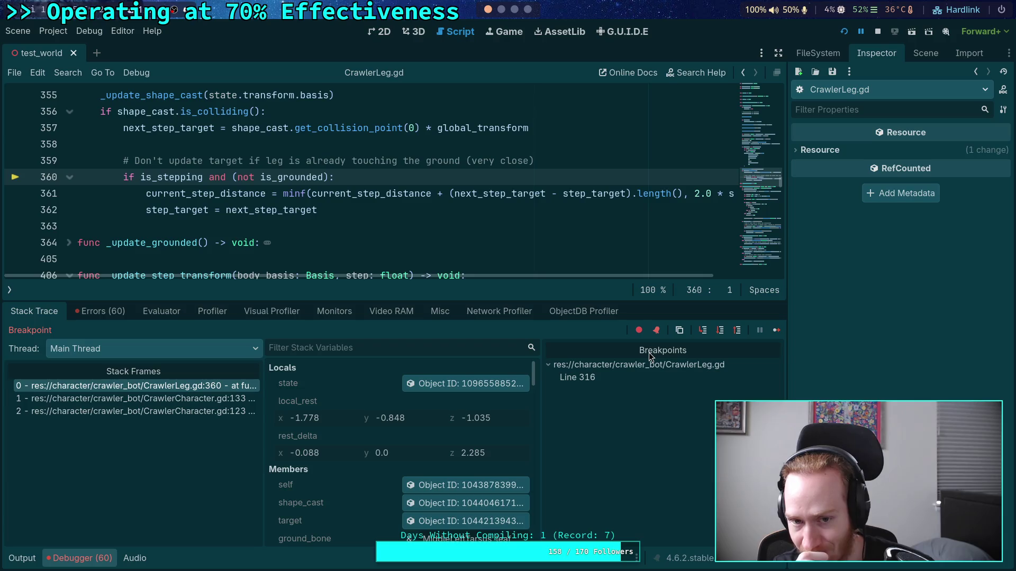
scroll(463, 448, "down", 5)
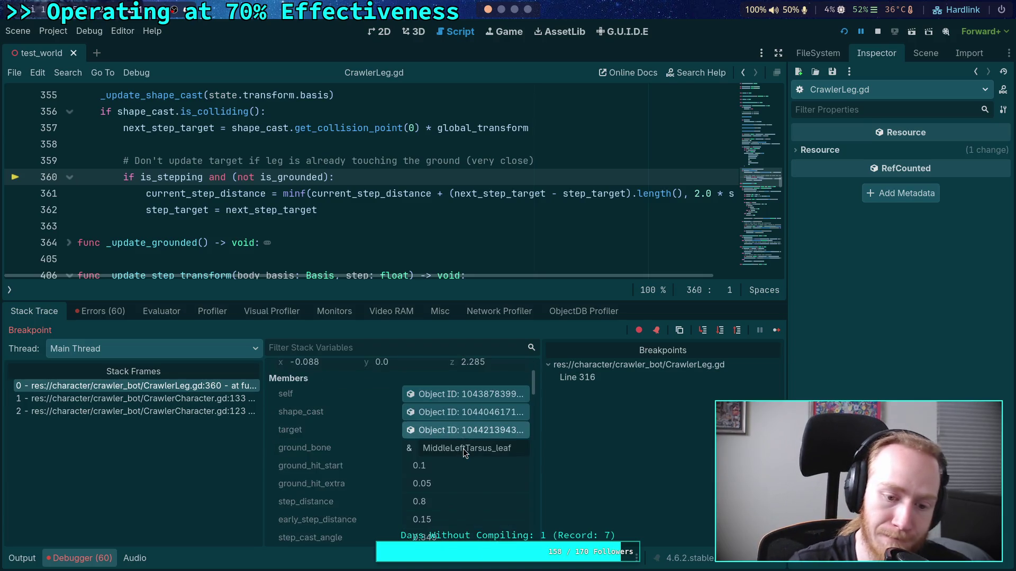
left_click(719, 330)
left_click(720, 330)
scroll(431, 263, "up", 1)
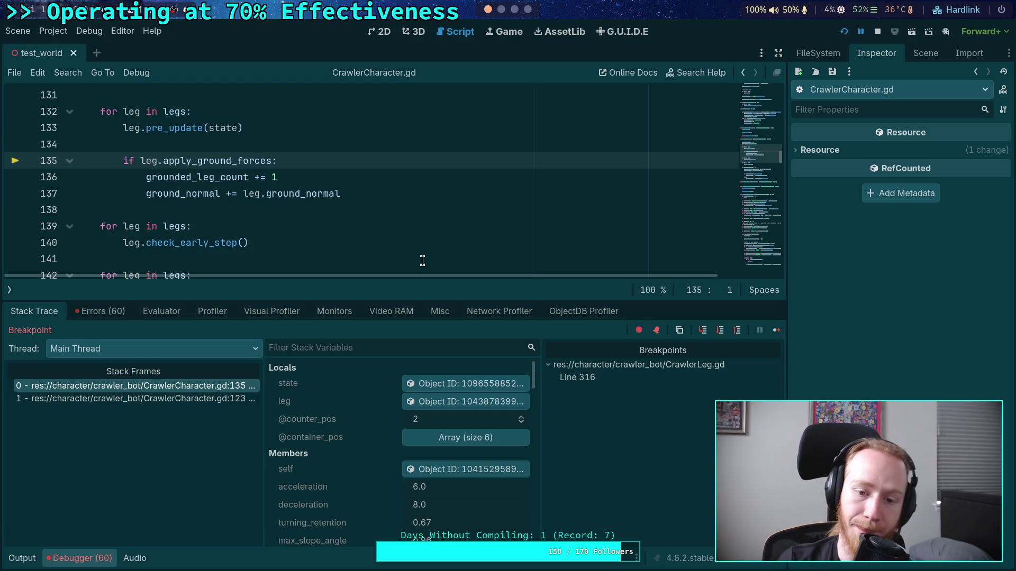
- Stop the running project with F8 to end the debug session
key("F8")
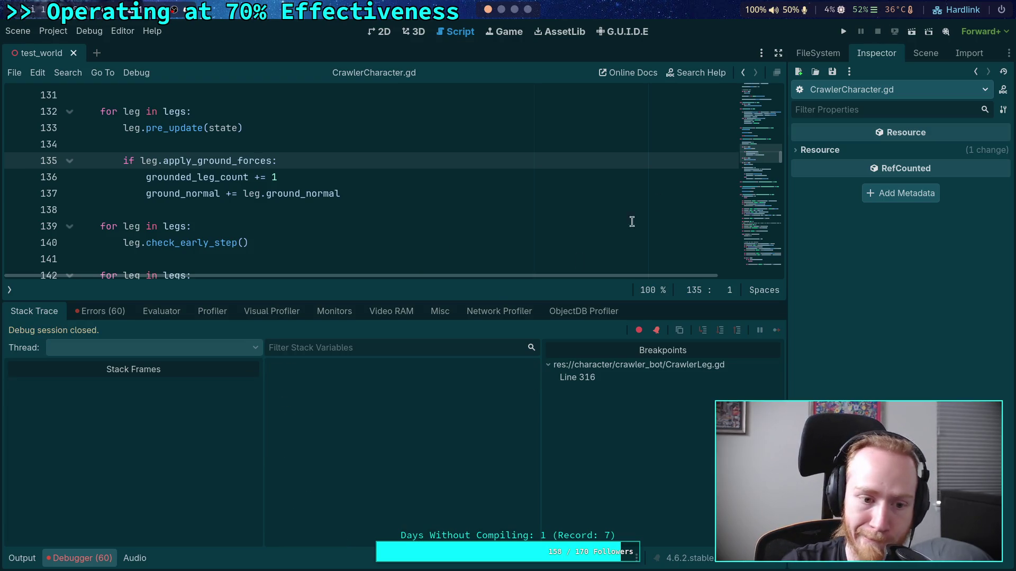
- Hide the debugger panel and fold _solve_leg_offsets, _custom_pre_movement_forces and _solve_rotation
left_click(55, 562)
scroll(277, 331, "down", 5)
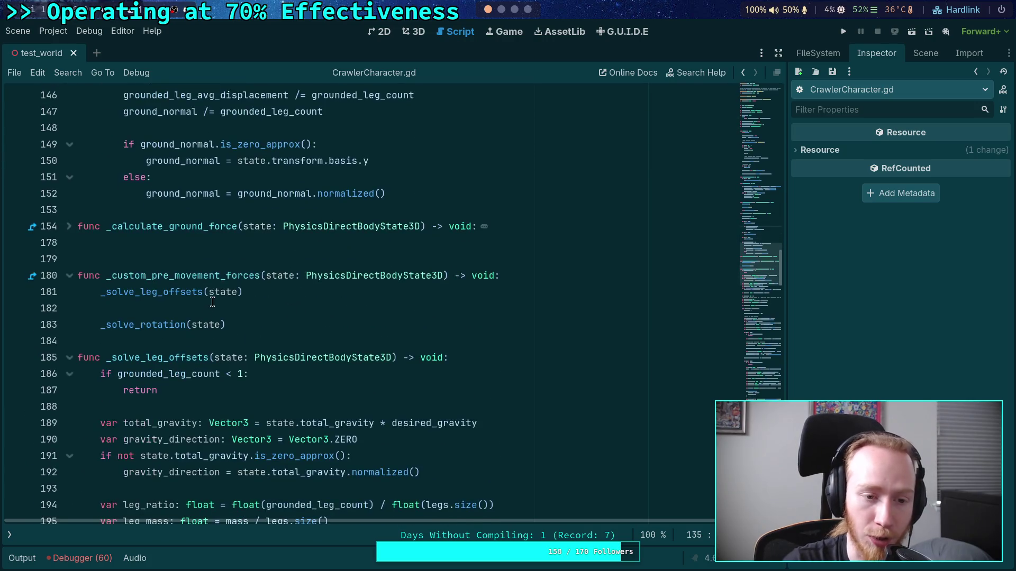
left_click(198, 314)
scroll(197, 314, "down", 3)
scroll(132, 312, "up", 2)
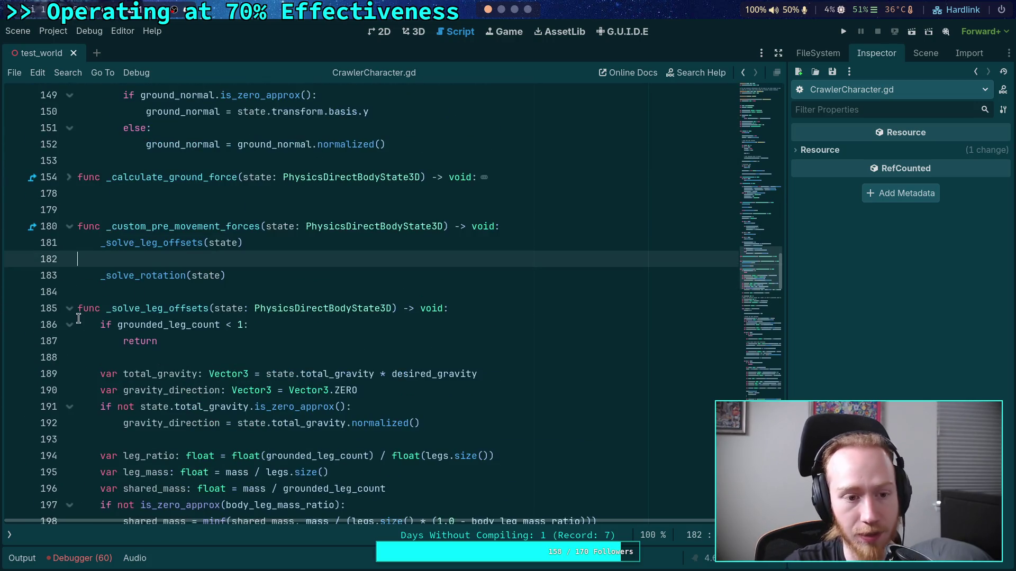
left_click(71, 308)
left_click(69, 228)
scroll(63, 206, "down", 3)
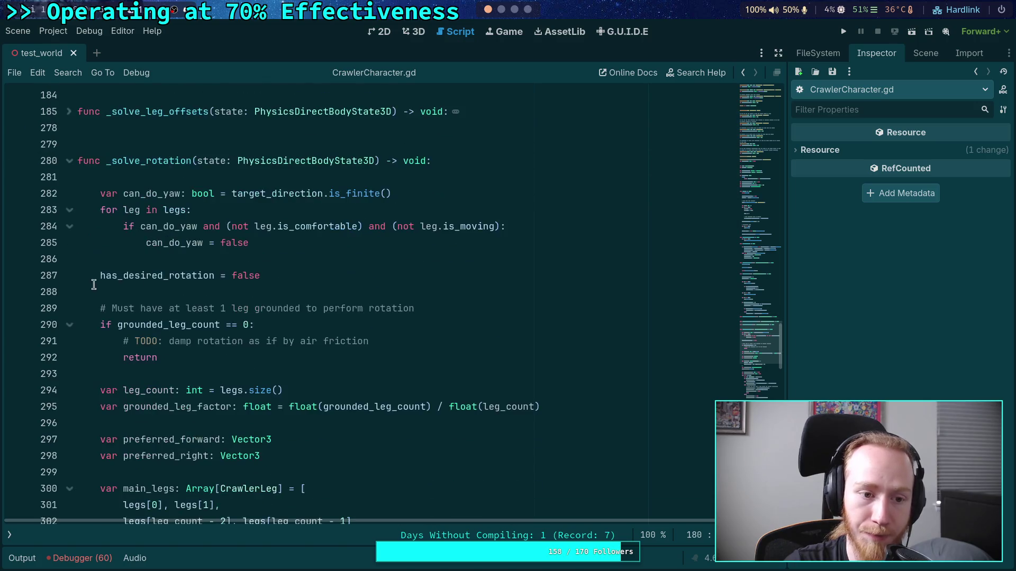
left_click(67, 161)
scroll(134, 320, "up", 10)
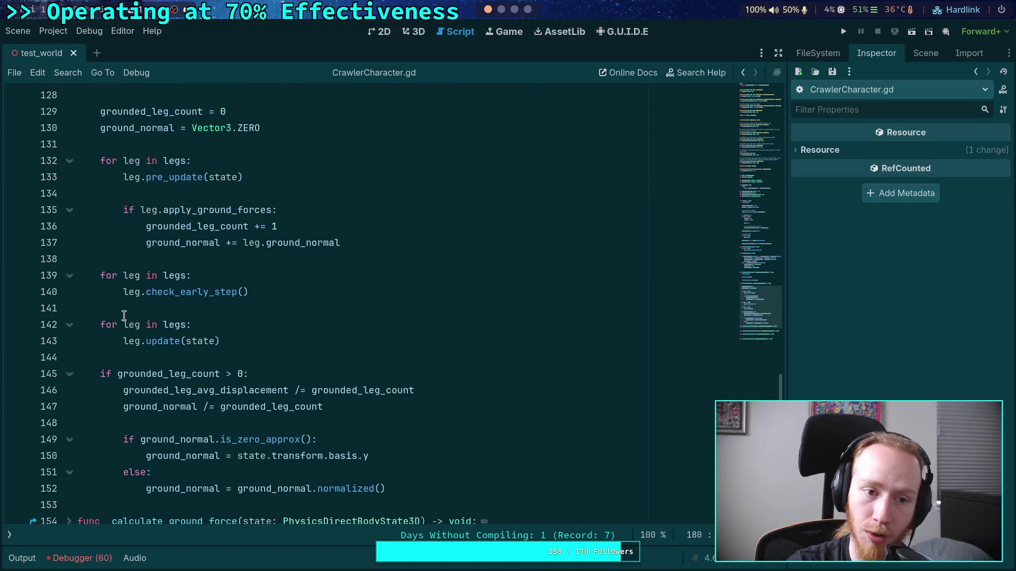
scroll(49, 472, "down", 2)
- Switch to CrawlerLeg.gd and fold _update_step_transform, _update_comfort_distance, _update_target_position and _update_shape_cast
left_click(9, 535)
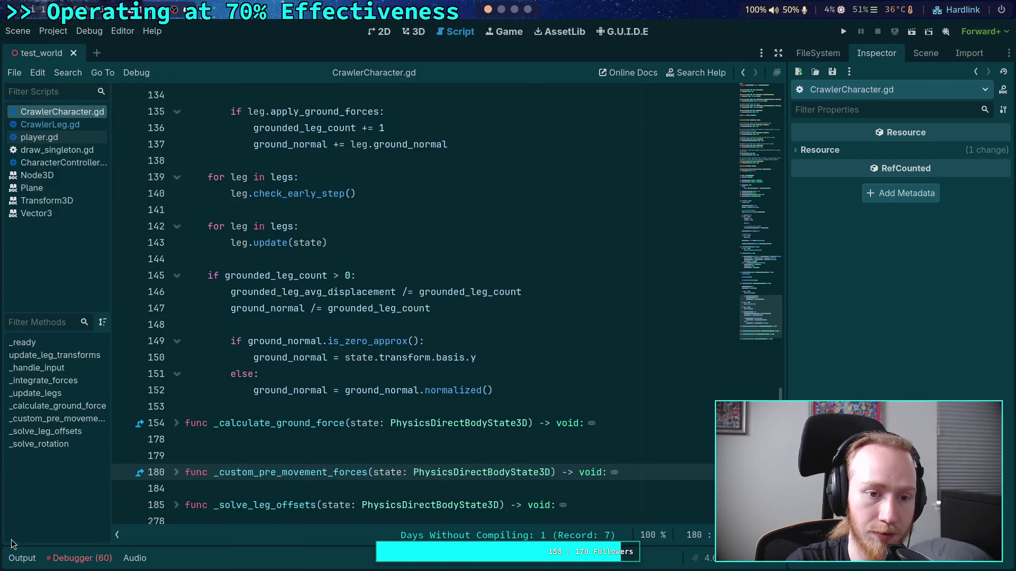
left_click(32, 125)
left_click(117, 535)
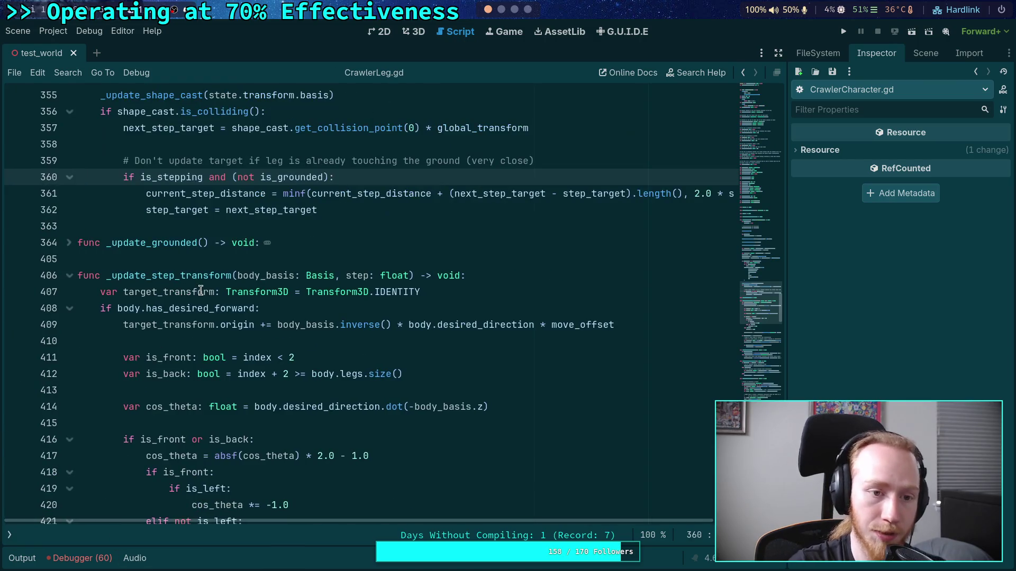
scroll(233, 275, "up", 3)
scroll(224, 283, "down", 3)
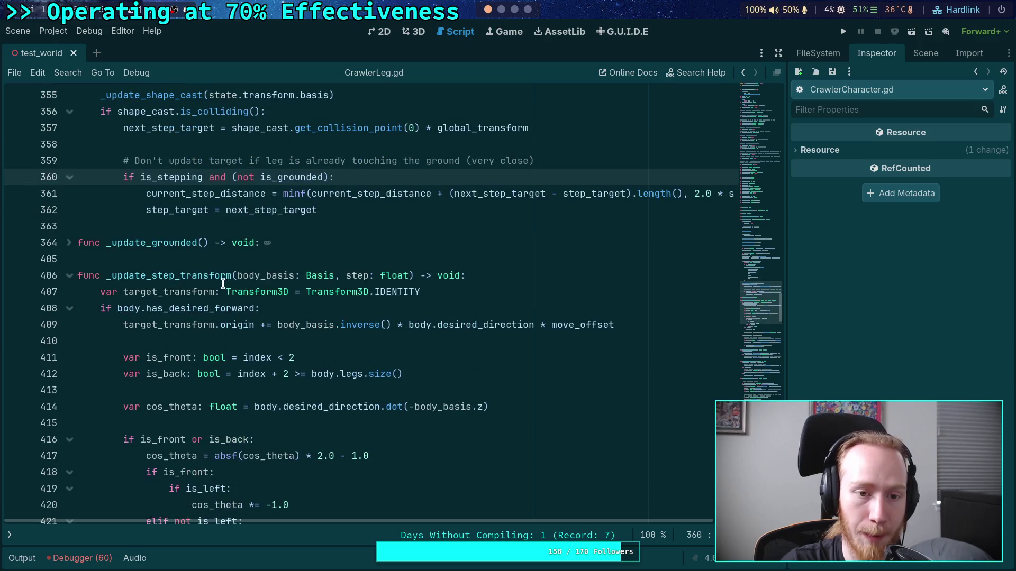
scroll(222, 280, "down", 2)
left_click(70, 177)
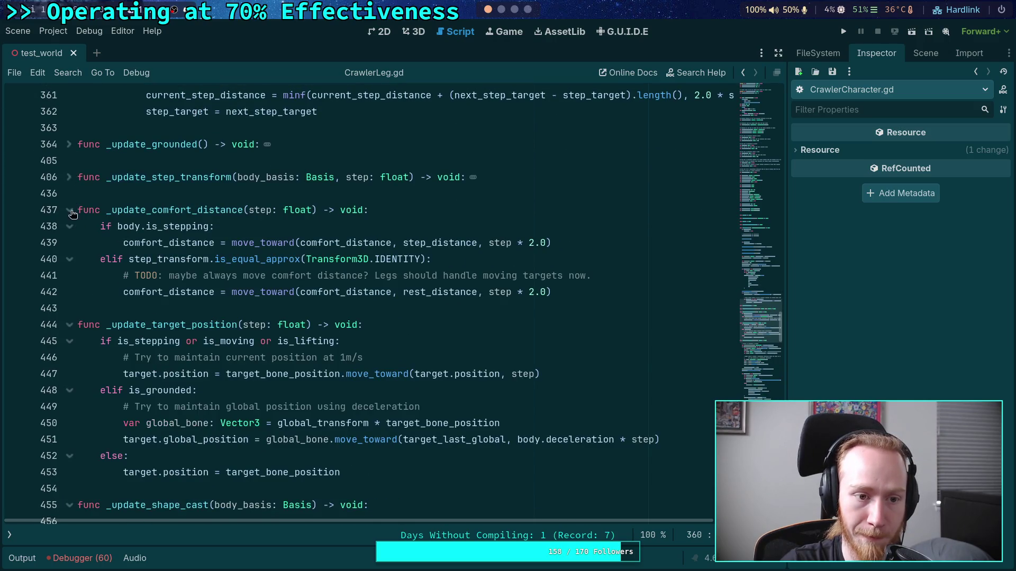
left_click(70, 210)
left_click(70, 243)
left_click(70, 275)
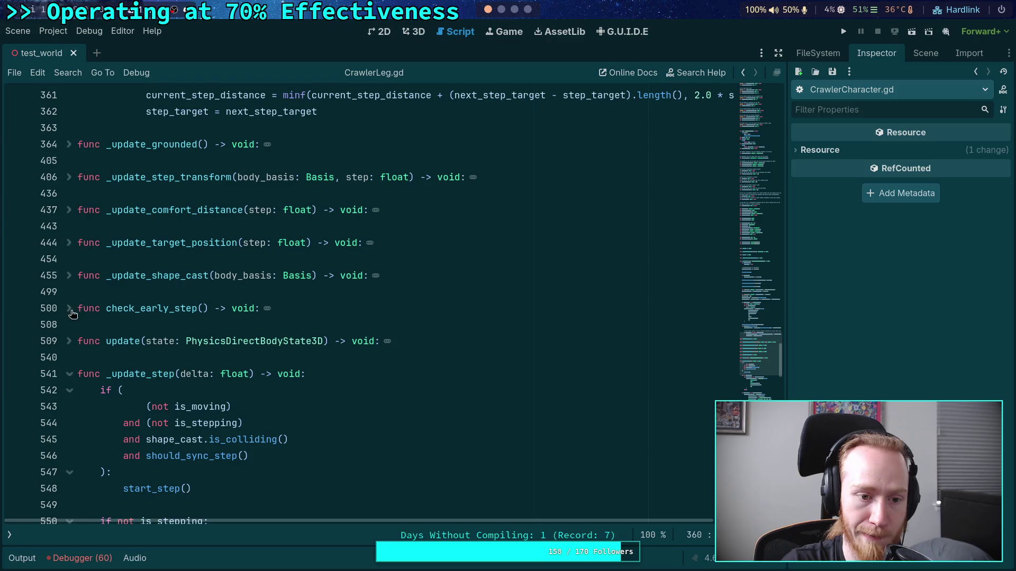
- Peek at check_early_step and should_sync_step, fold _update_step, and expand can_start_step
left_click(69, 308)
scroll(81, 264, "down", 1)
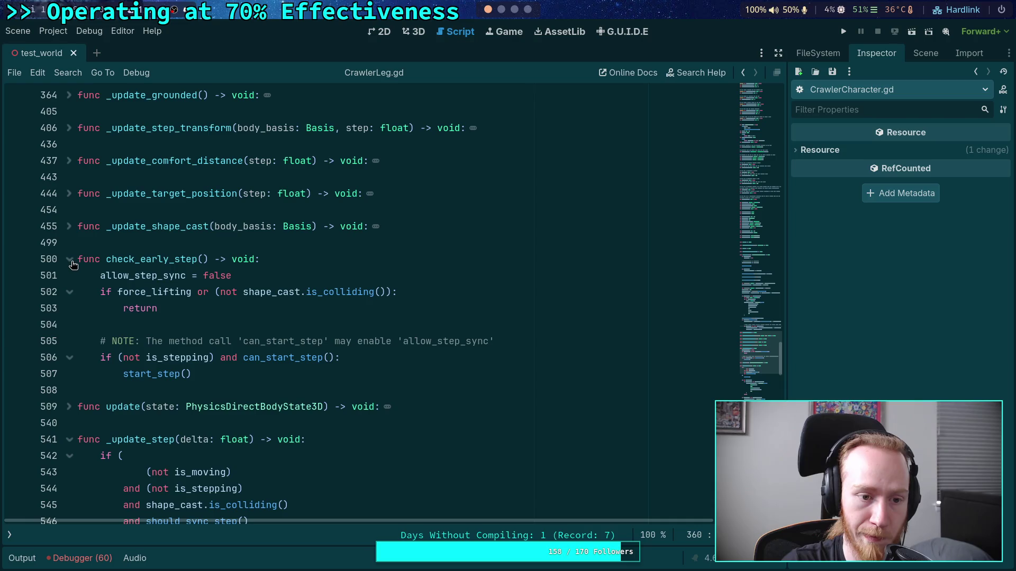
left_click(73, 262)
scroll(87, 307, "down", 2)
left_click(71, 228)
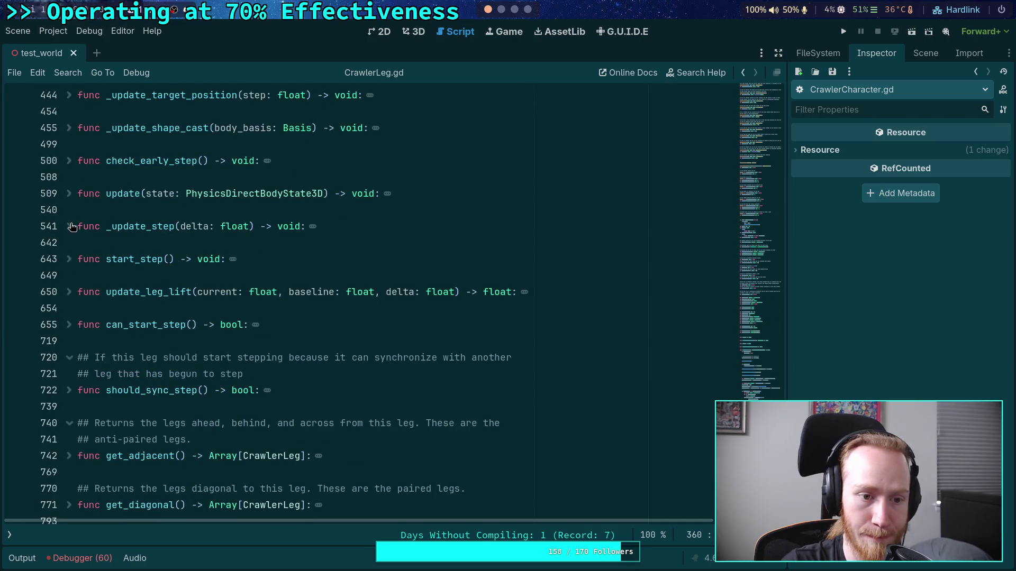
left_click(69, 392)
scroll(108, 378, "down", 1)
scroll(292, 358, "down", 4)
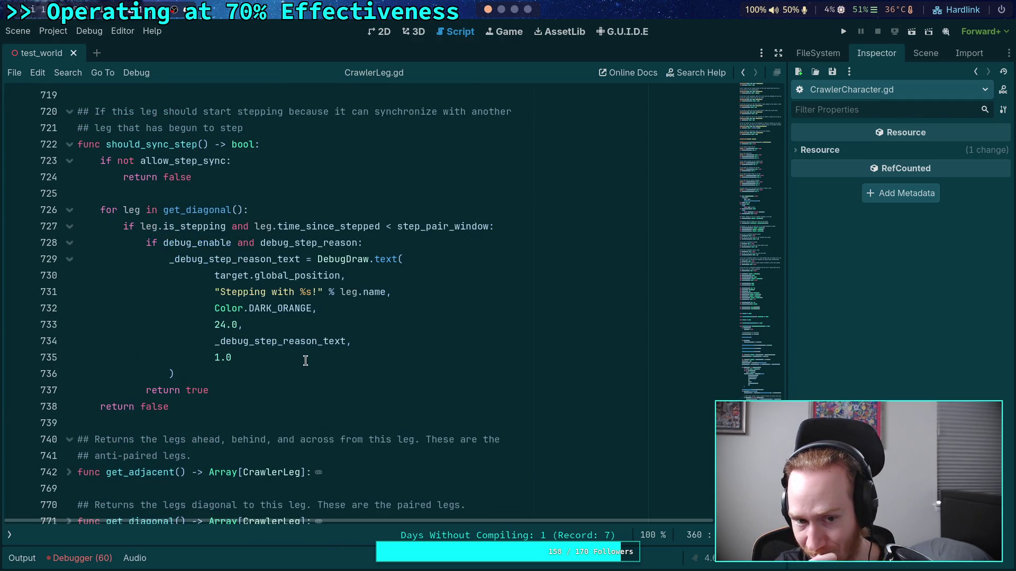
scroll(81, 286, "up", 3)
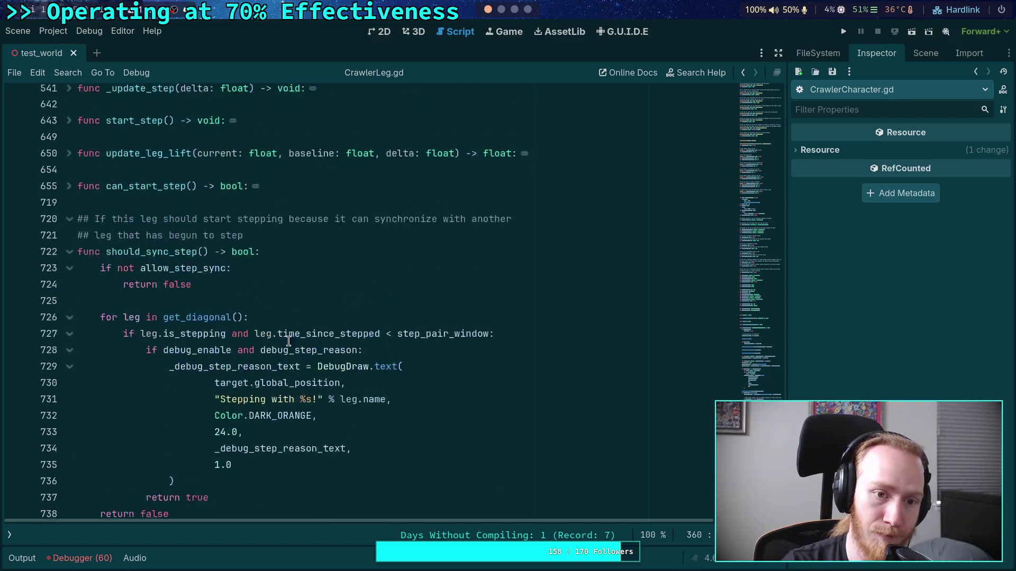
left_click(69, 292)
left_click(69, 226)
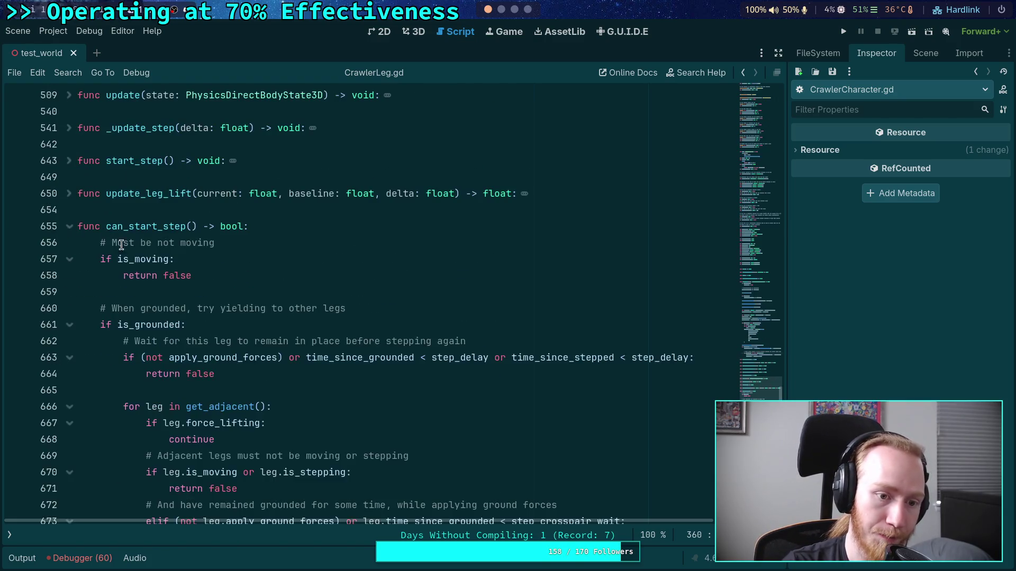
scroll(179, 281, "down", 4)
scroll(179, 281, "down", 8)
double_click(146, 324)
scroll(246, 392, "up", 2)
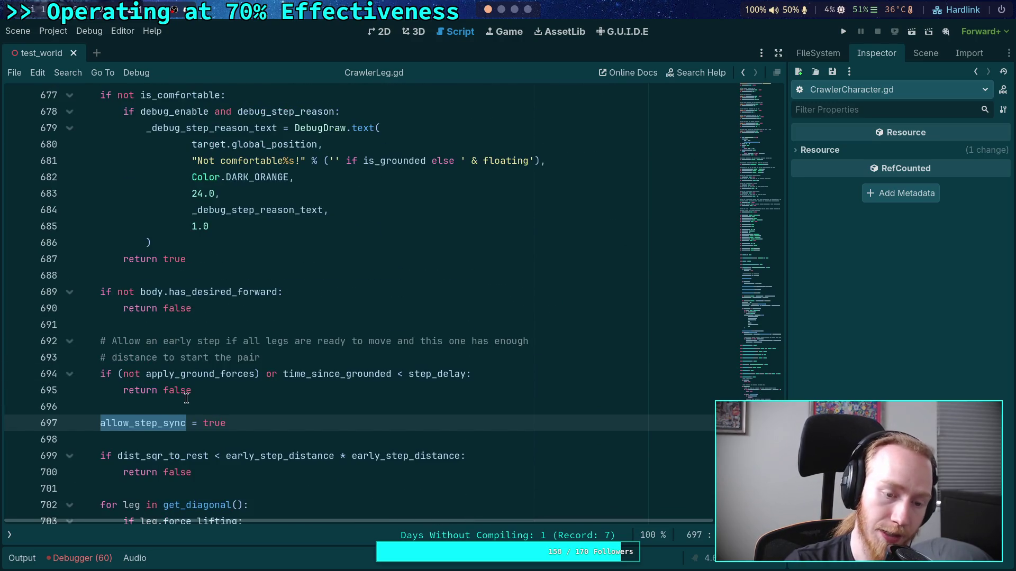
scroll(186, 398, "up", 6)
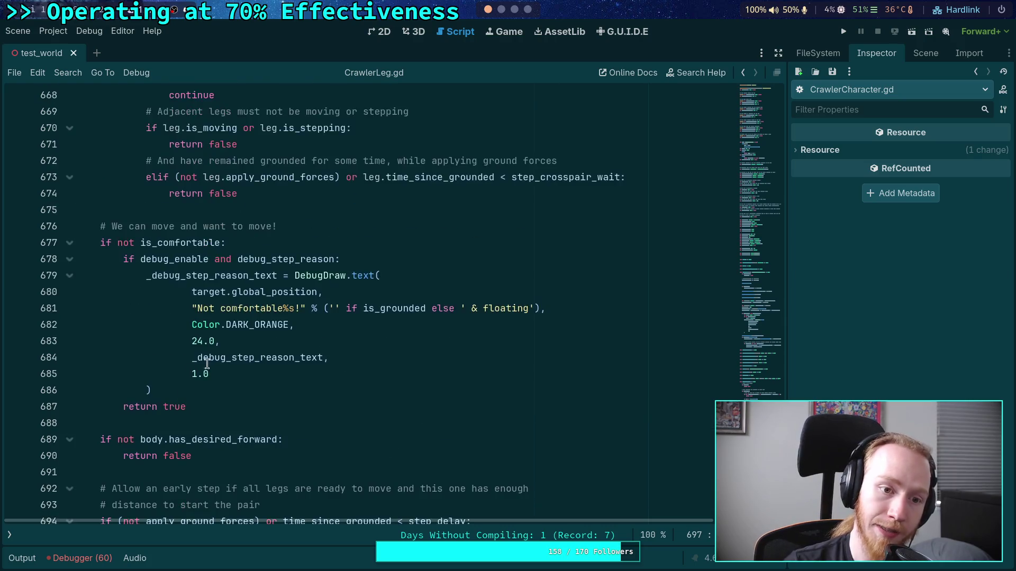
scroll(204, 353, "up", 1)
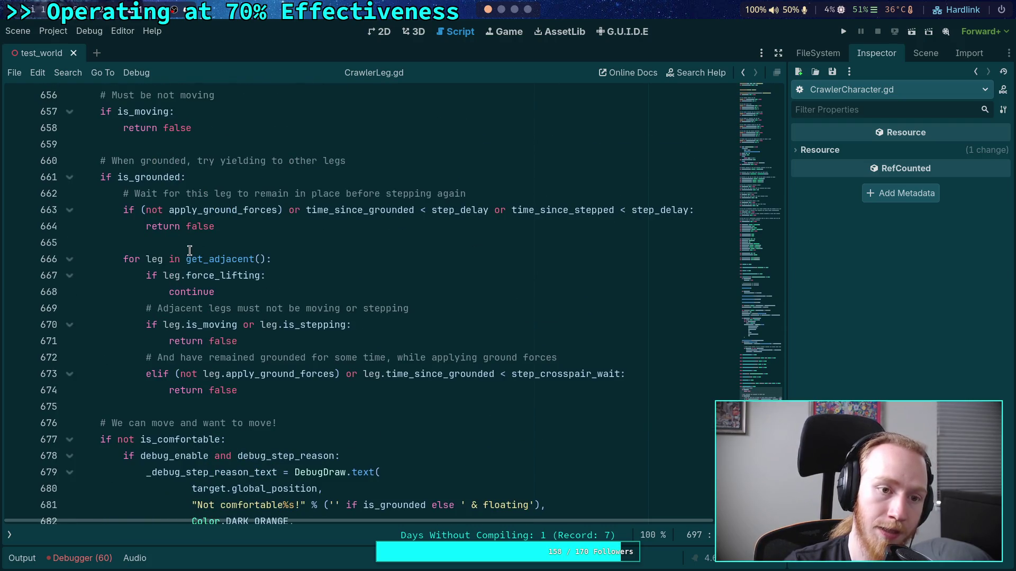
scroll(188, 247, "down", 5)
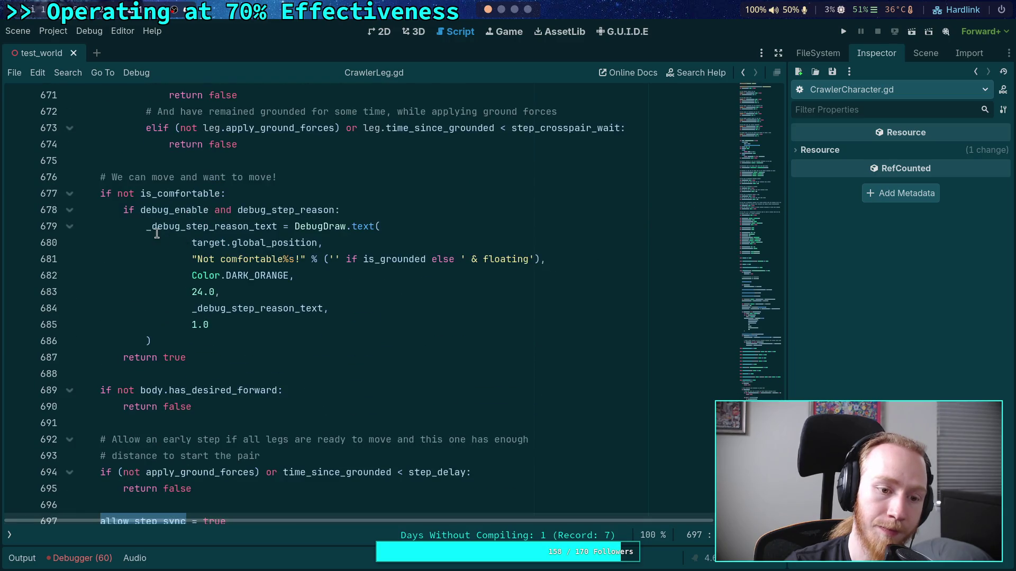
left_click_drag(118, 194, 222, 195)
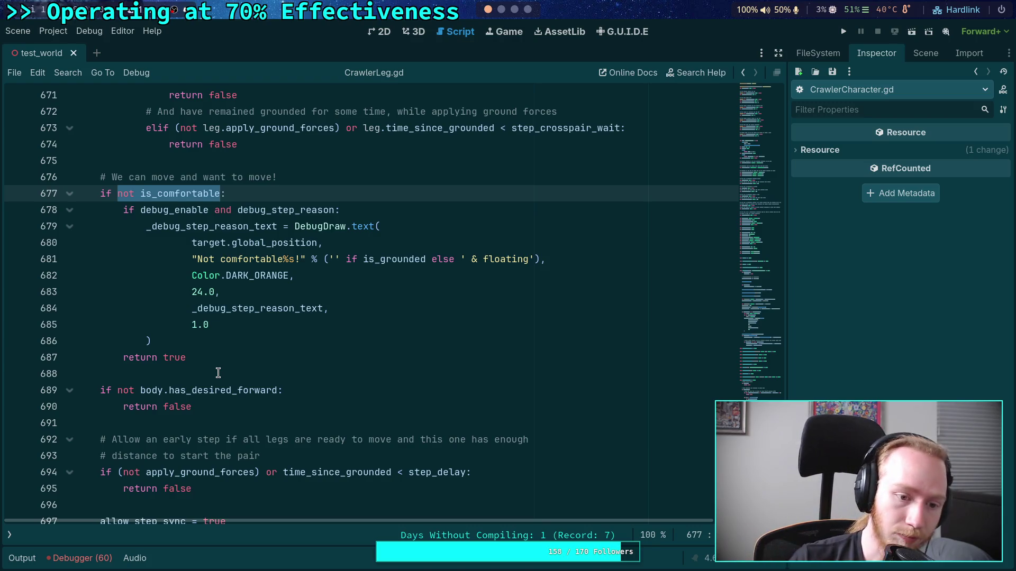
scroll(217, 370, "down", 2)
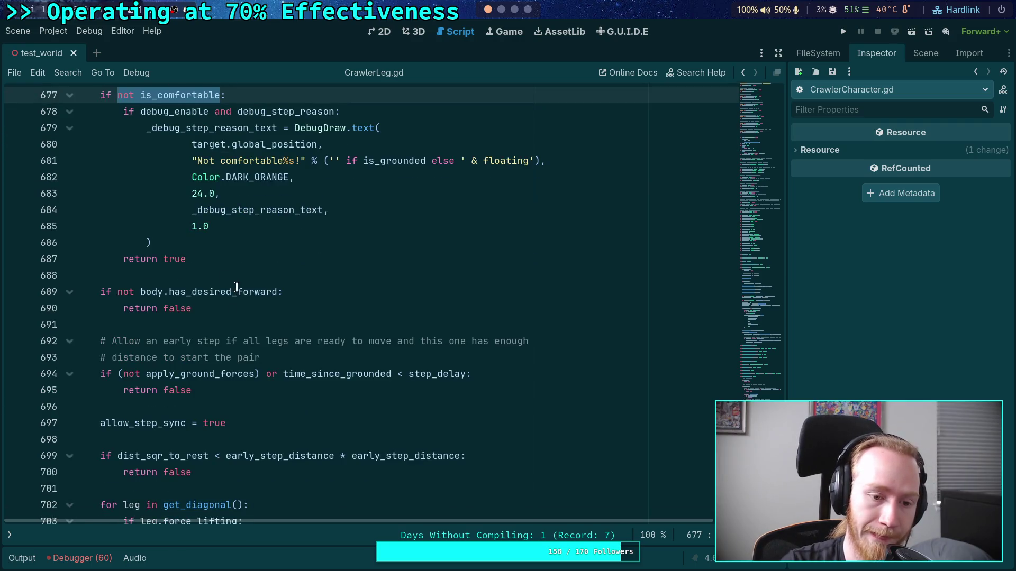
scroll(237, 287, "up", 7)
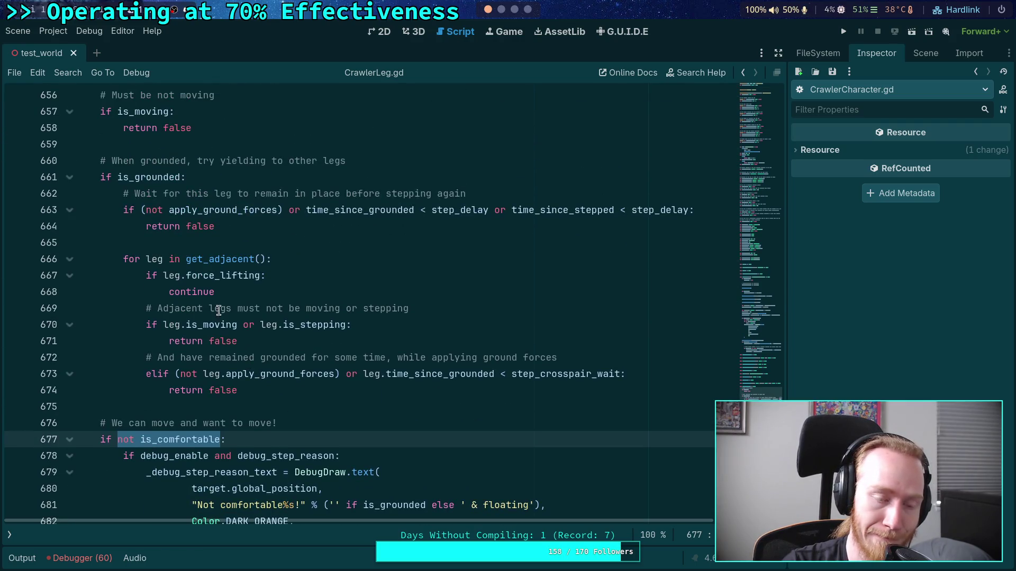
scroll(202, 307, "up", 2)
scroll(190, 303, "down", 3)
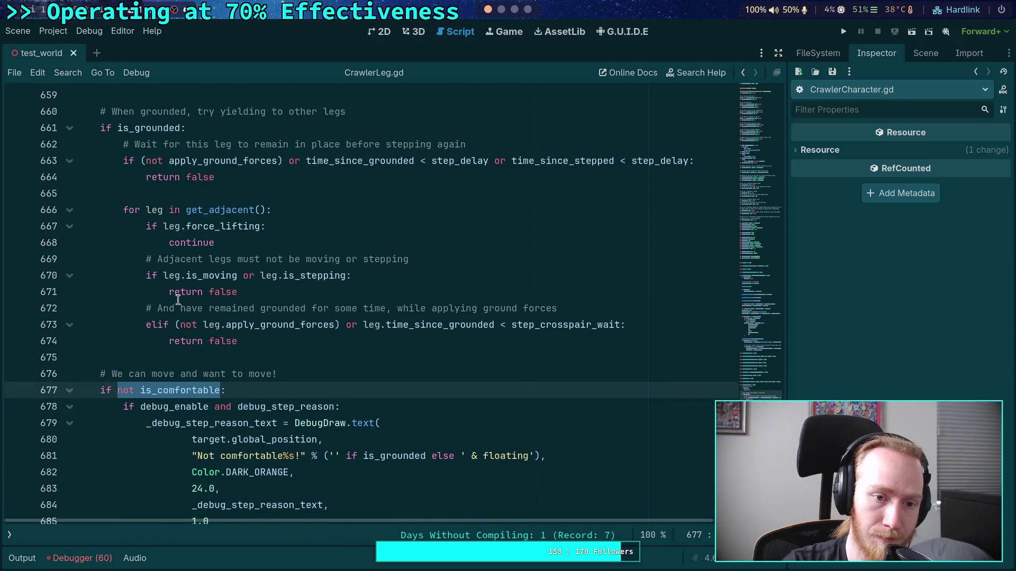
scroll(132, 280, "up", 1)
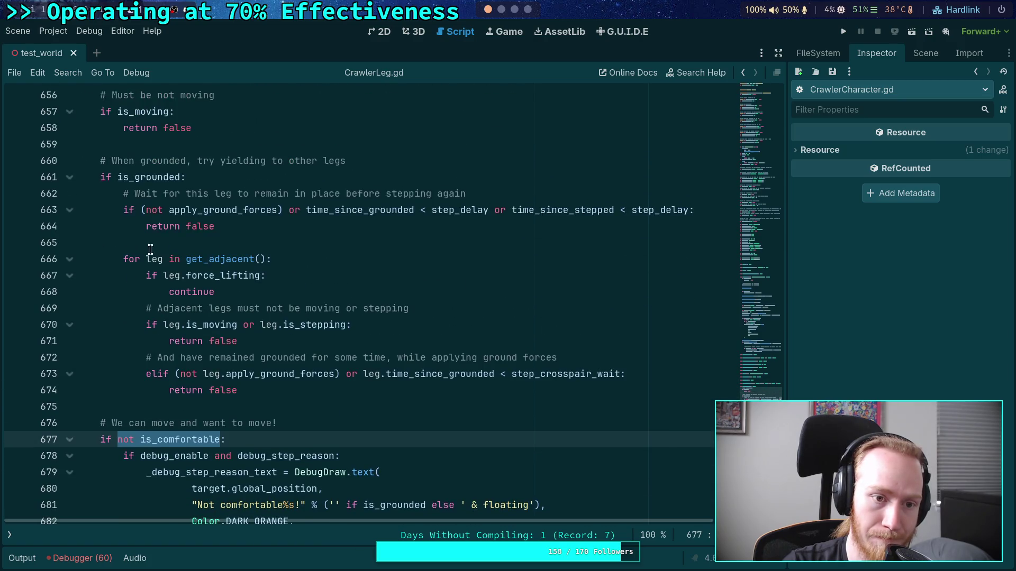
left_click(390, 161)
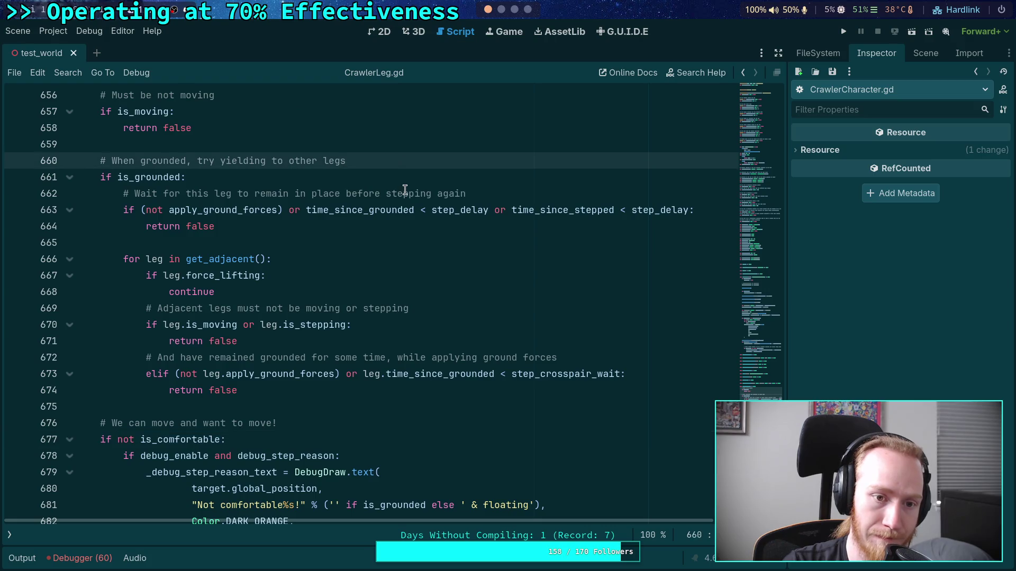
- Declare 'var any_adjacent_uncomfortable: bool = false' and change the elif on line 674 to if
key("Return")
type("va")
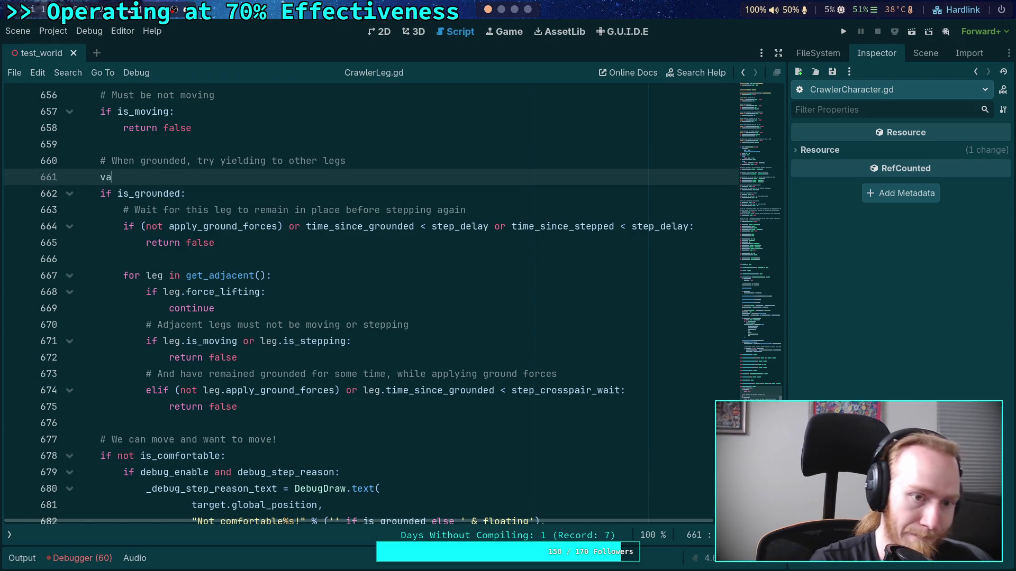
type("r any")
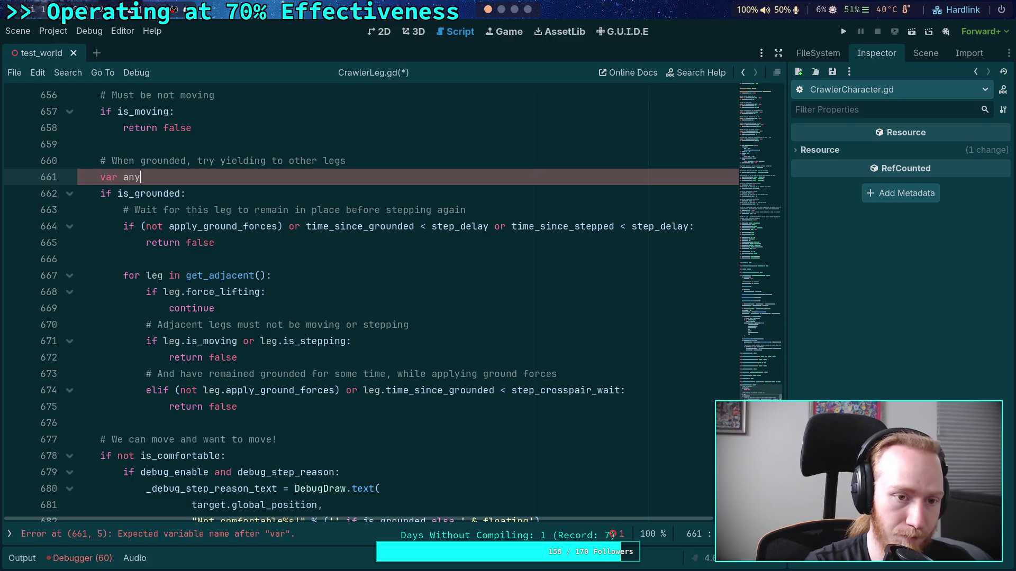
type("_adjacent_")
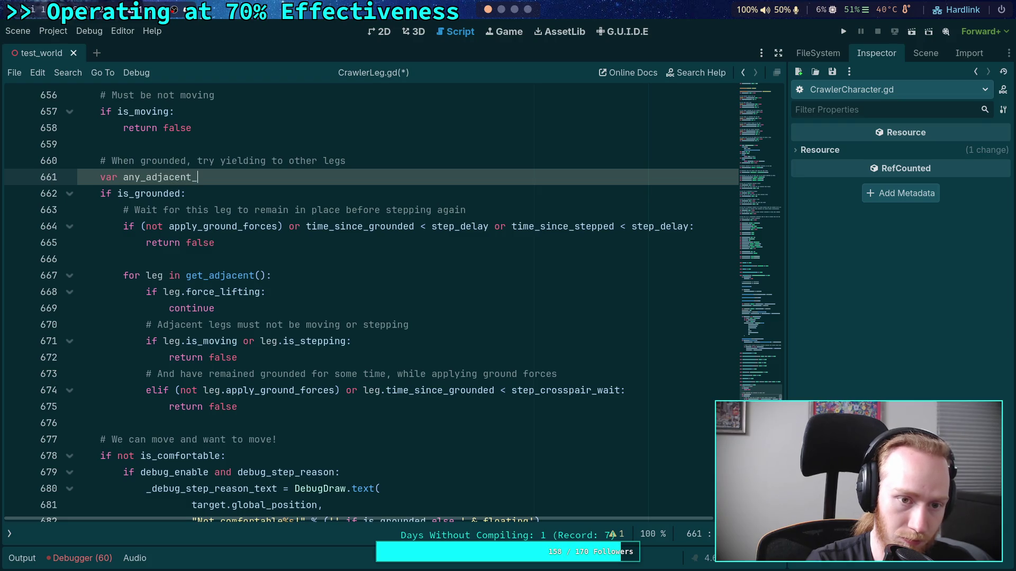
type("uncomfor")
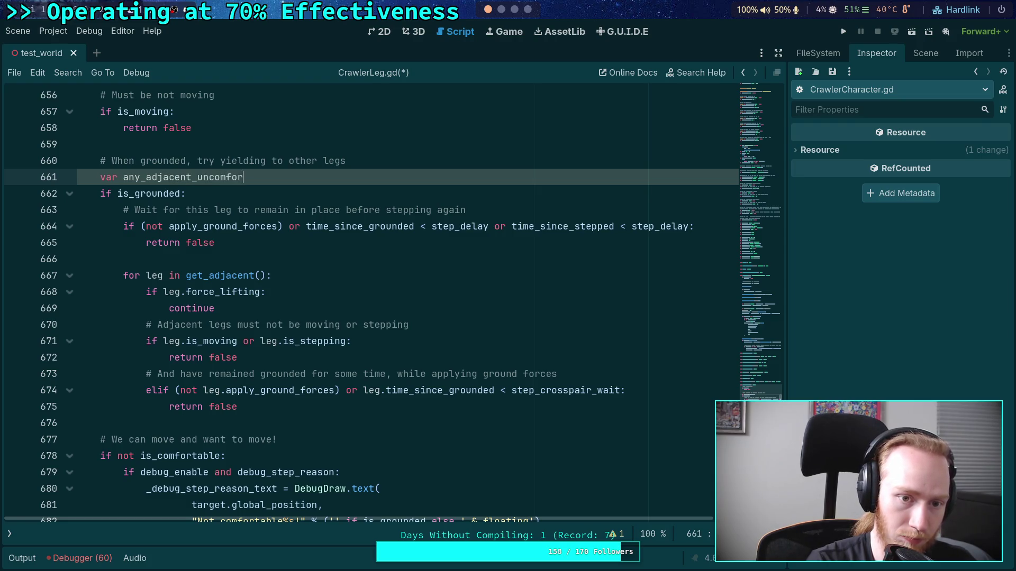
type("table:")
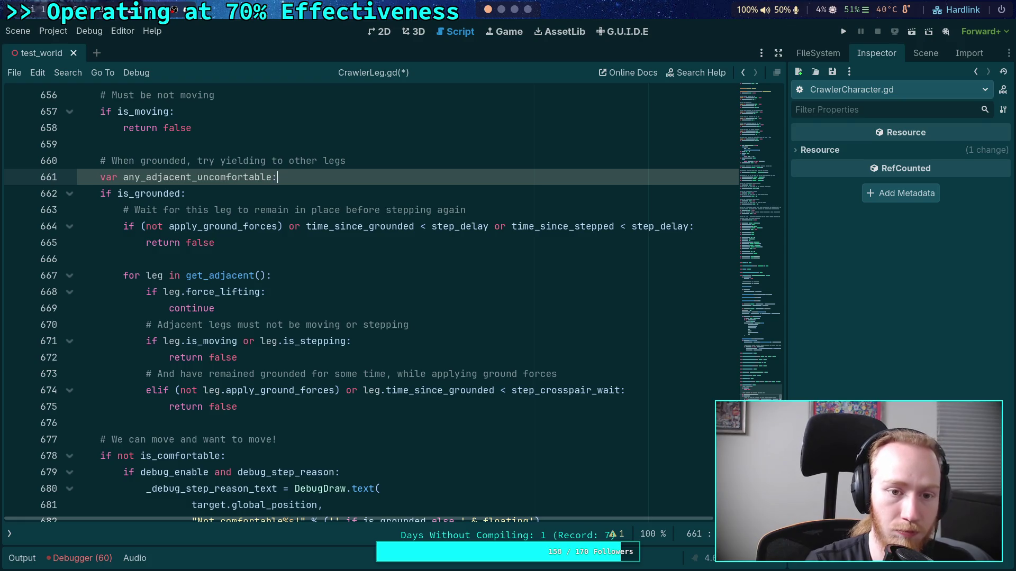
type(" bool = false")
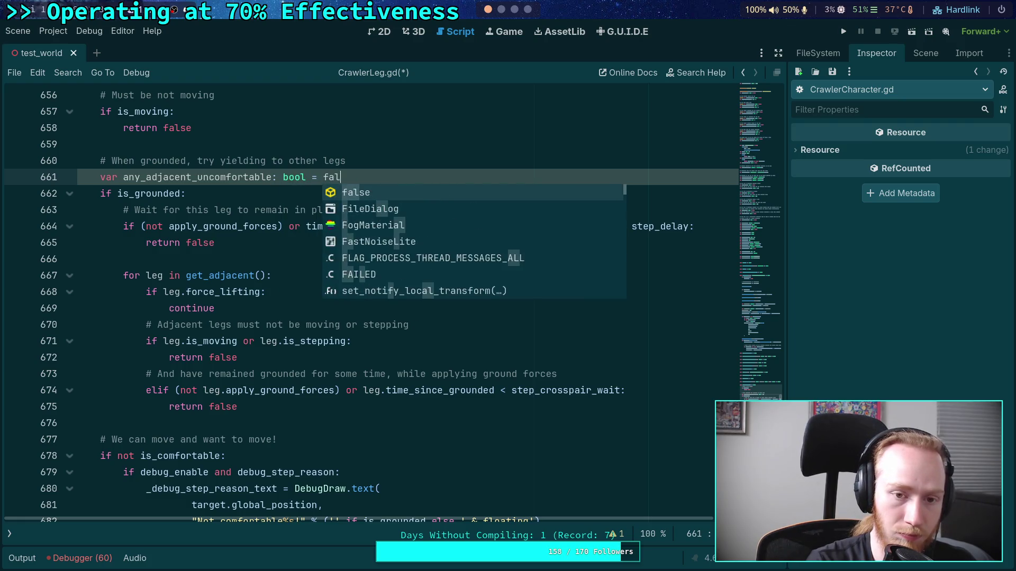
left_click(352, 275)
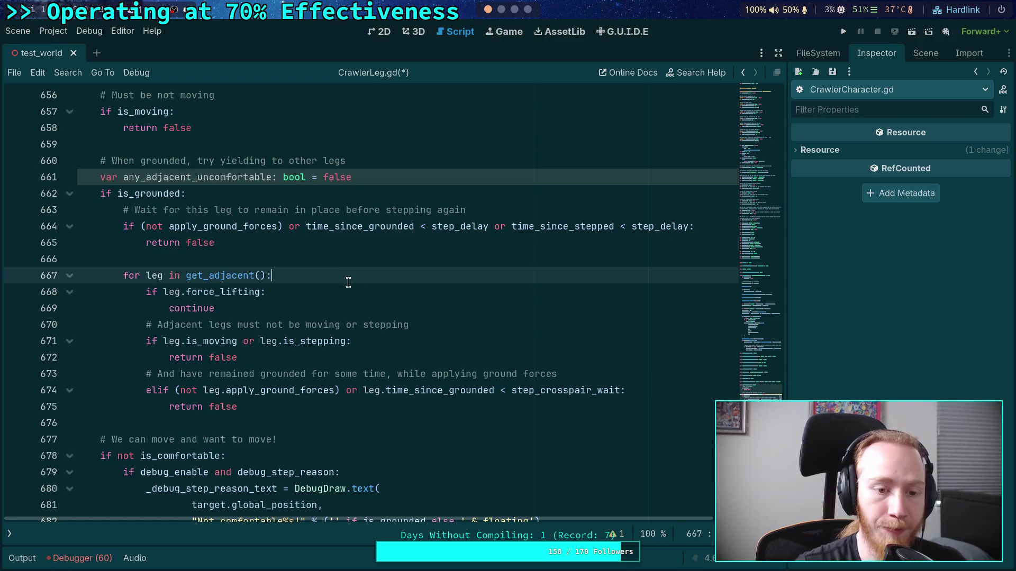
left_click(341, 306)
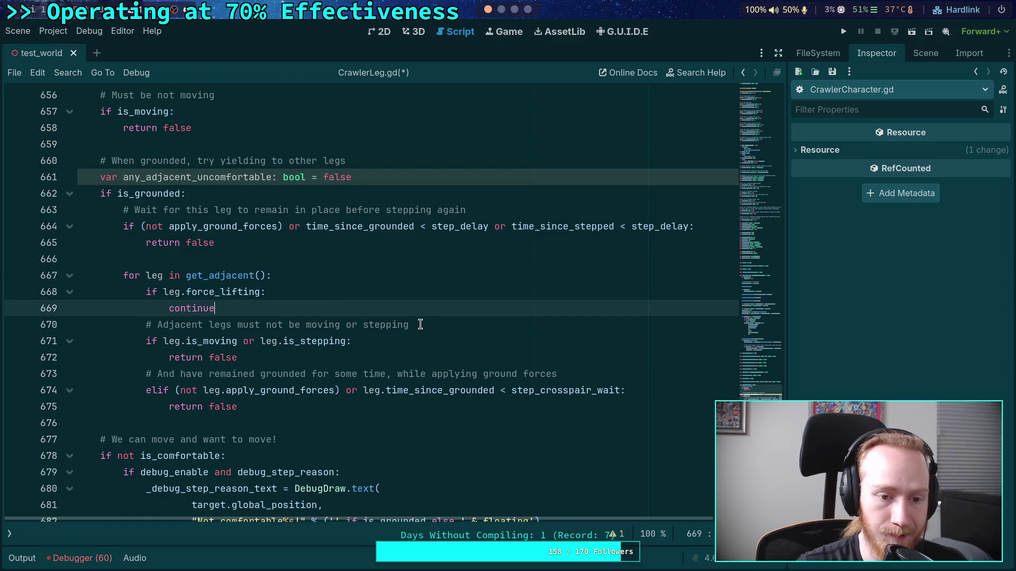
left_click(306, 406)
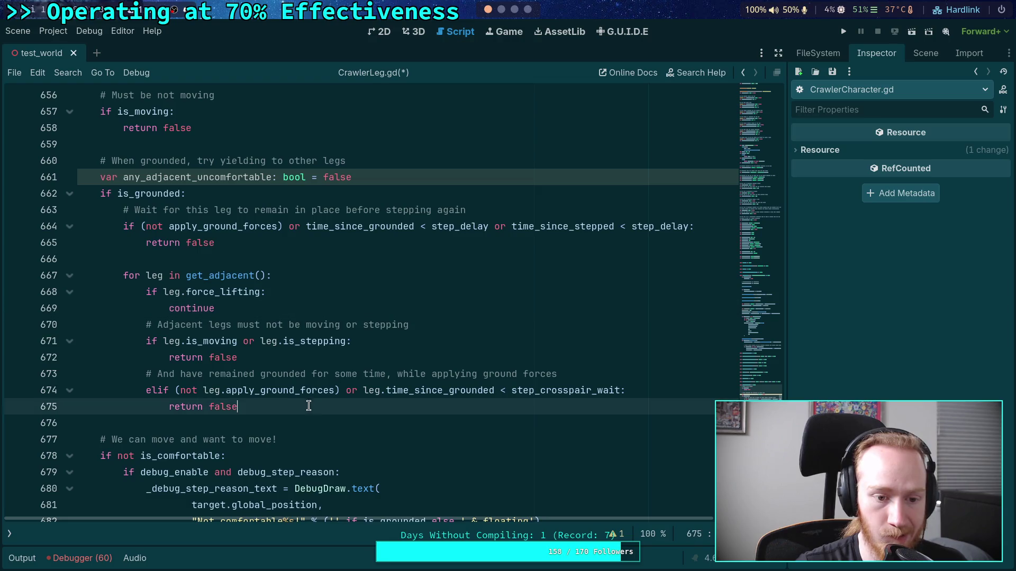
key("Up")
key("Home")
key("Right")
key("Right")
key("BackSpace")
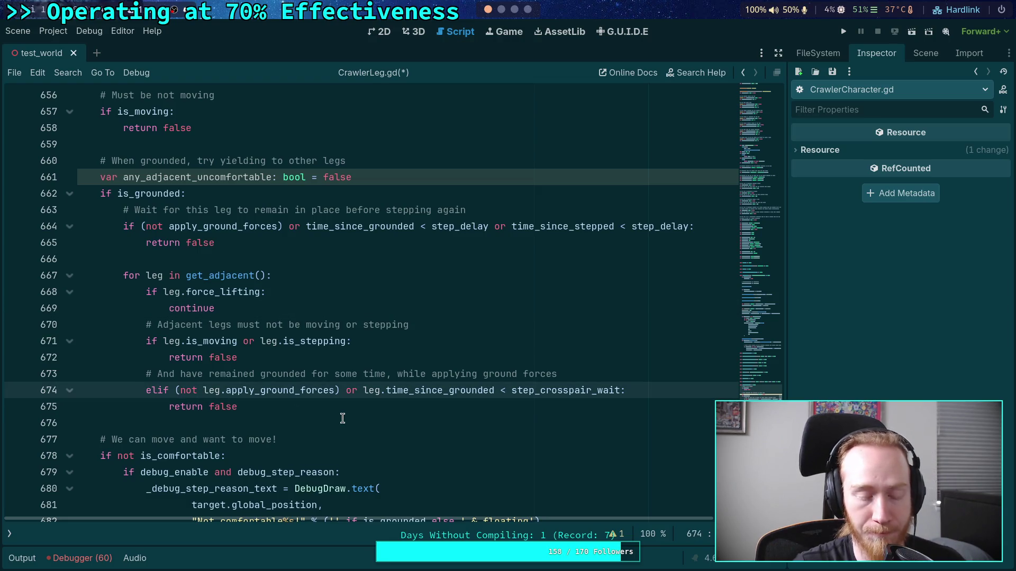
key("BackSpace")
- Add 'if not leg.is_comfortable:' setting any_adjacent_uncomfortable = true after return false
left_click(341, 404)
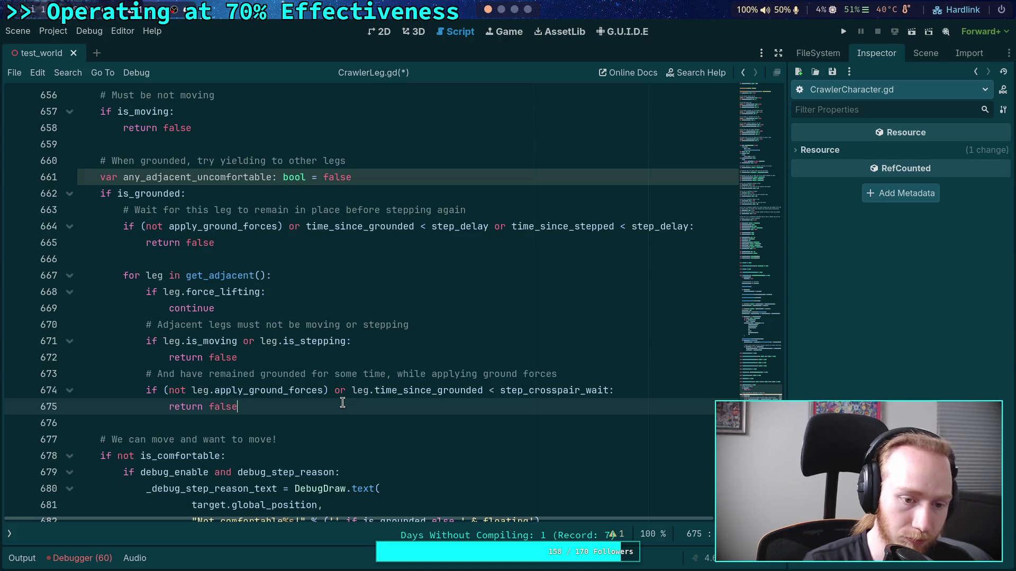
key("Return")
type("if")
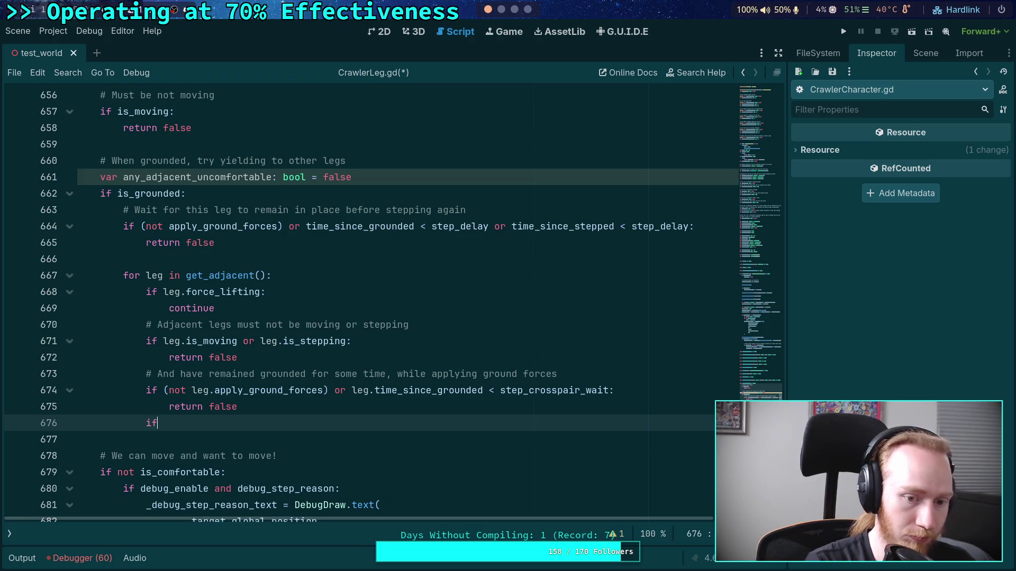
type(" leg.is_")
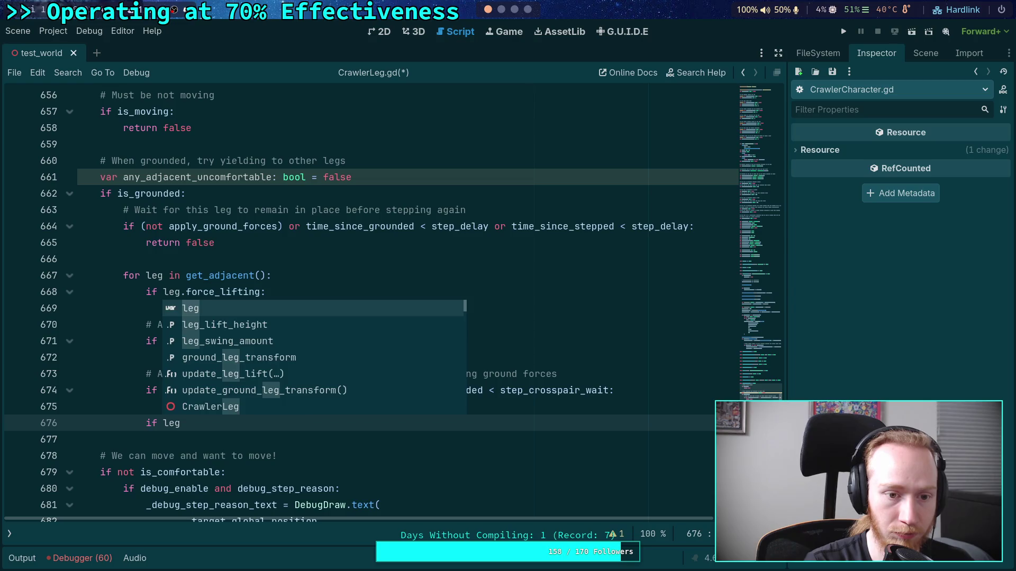
key("Return")
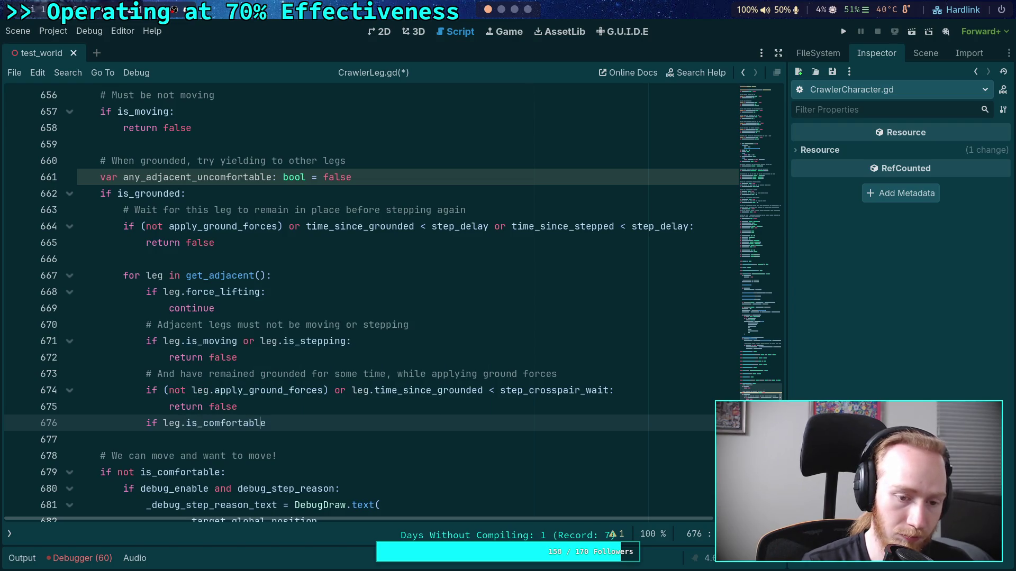
left_click(164, 422)
type("not")
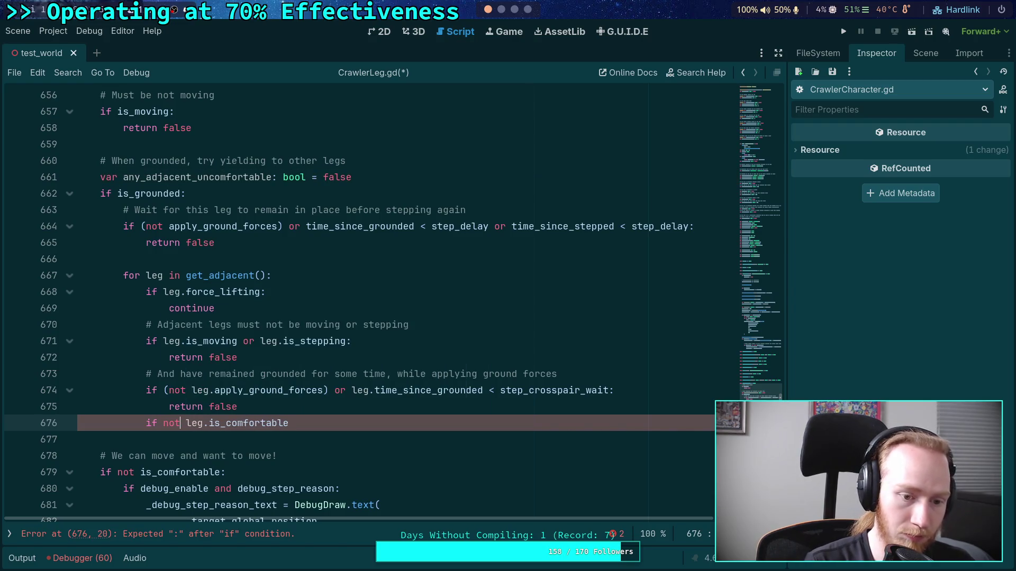
key("End")
type(":")
key("Return")
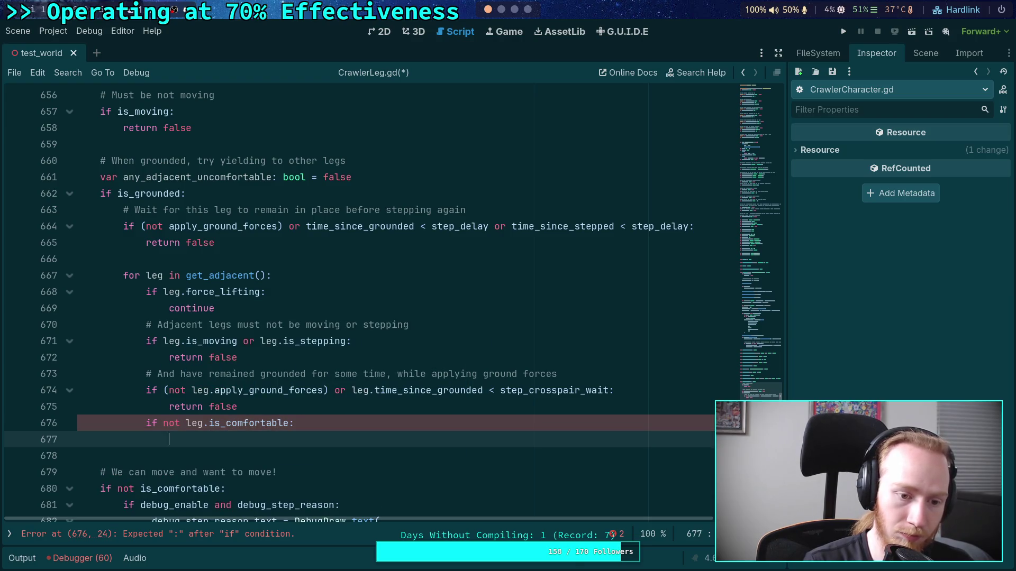
type("any")
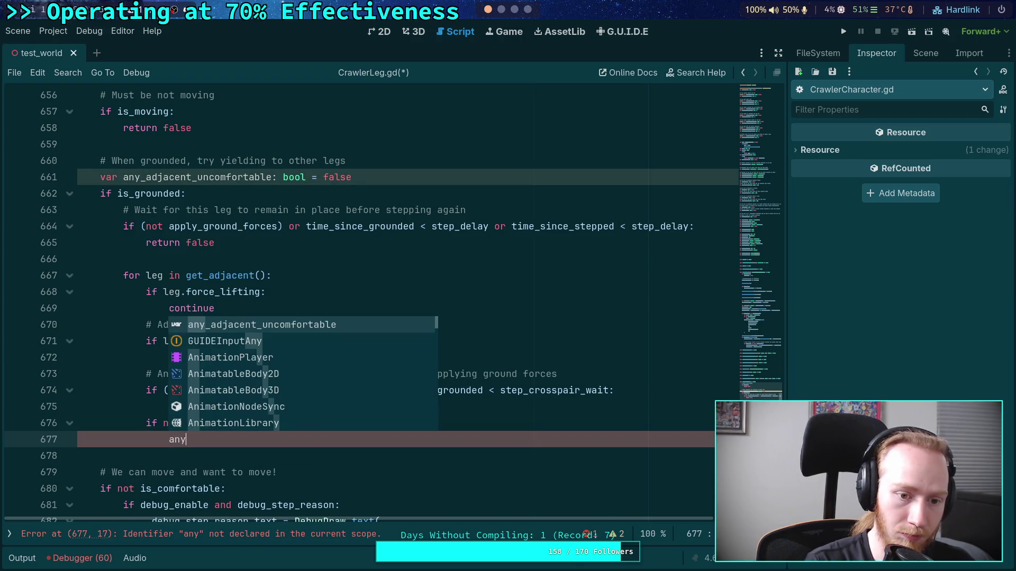
key("Return")
type("= true")
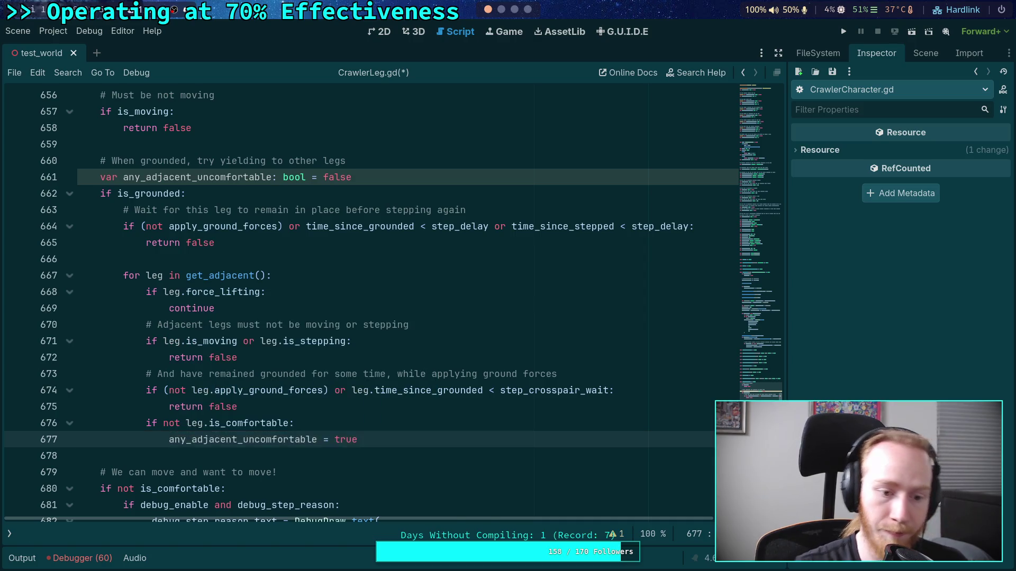
left_click(238, 439)
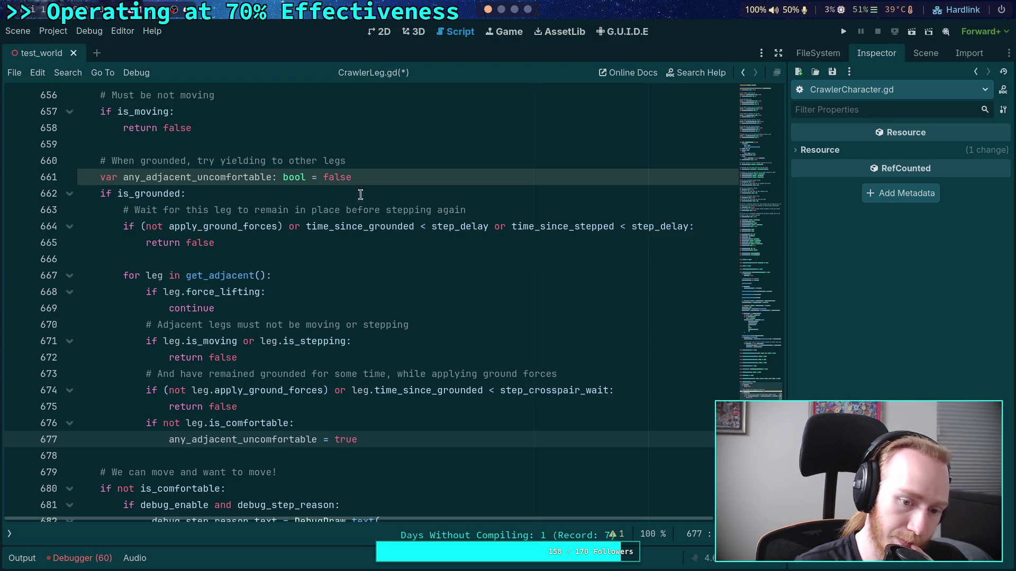
left_click(387, 161)
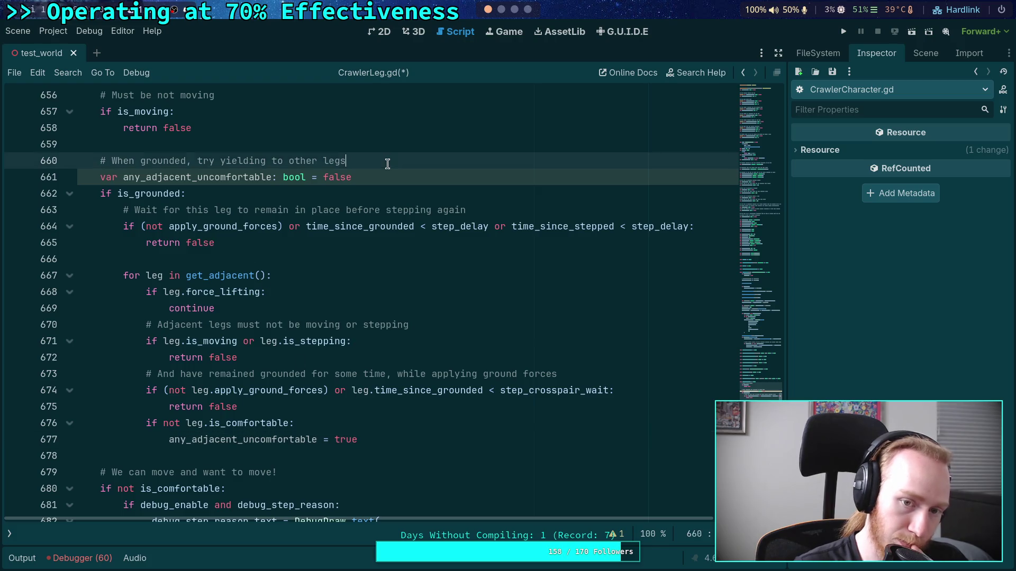
- Declare 'var checked_adjacent_comfort: bool = false' below the any_adjacent_uncomfortable declaration
left_click(386, 177)
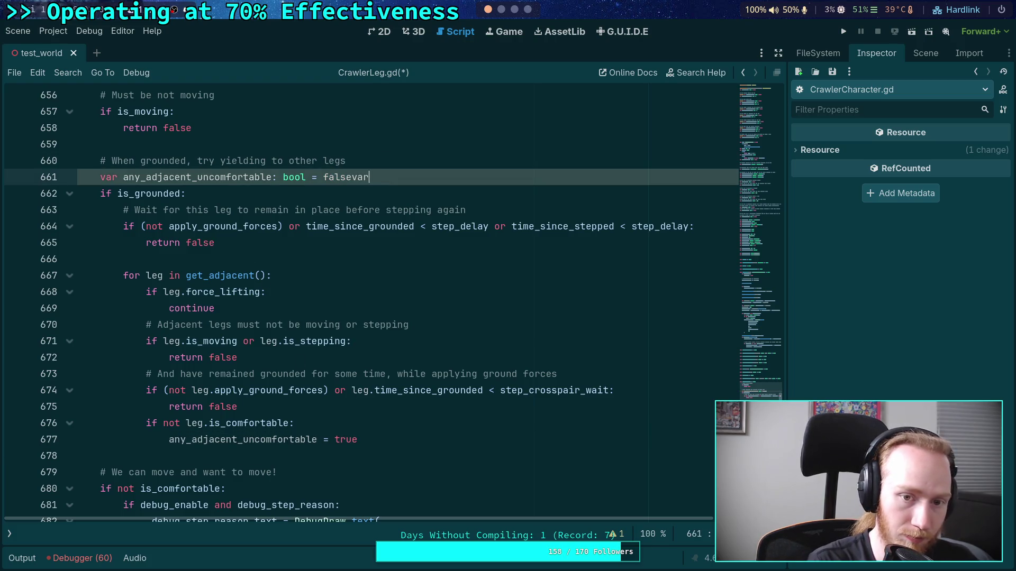
key("Return")
type("var chec")
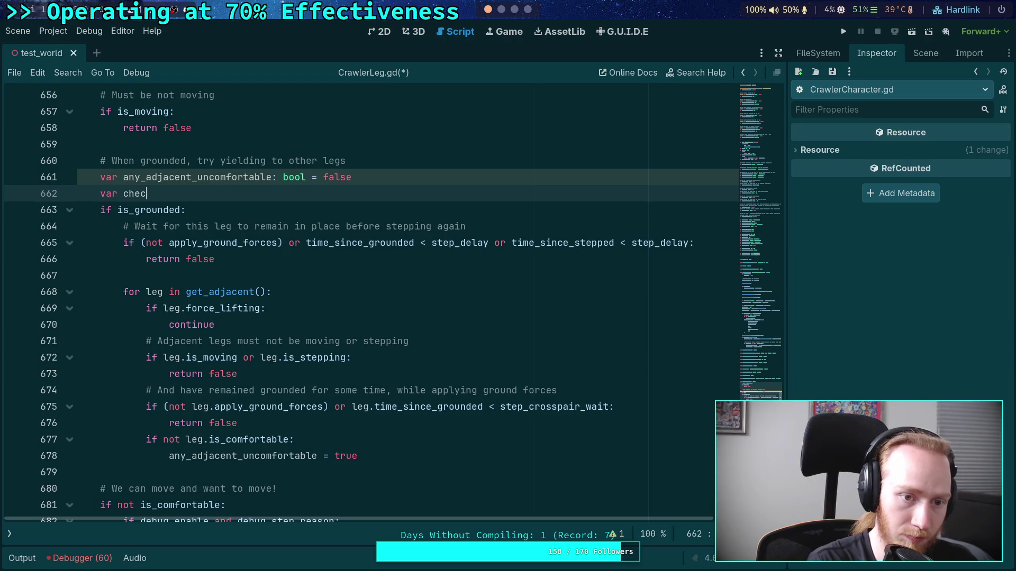
type("ked_au")
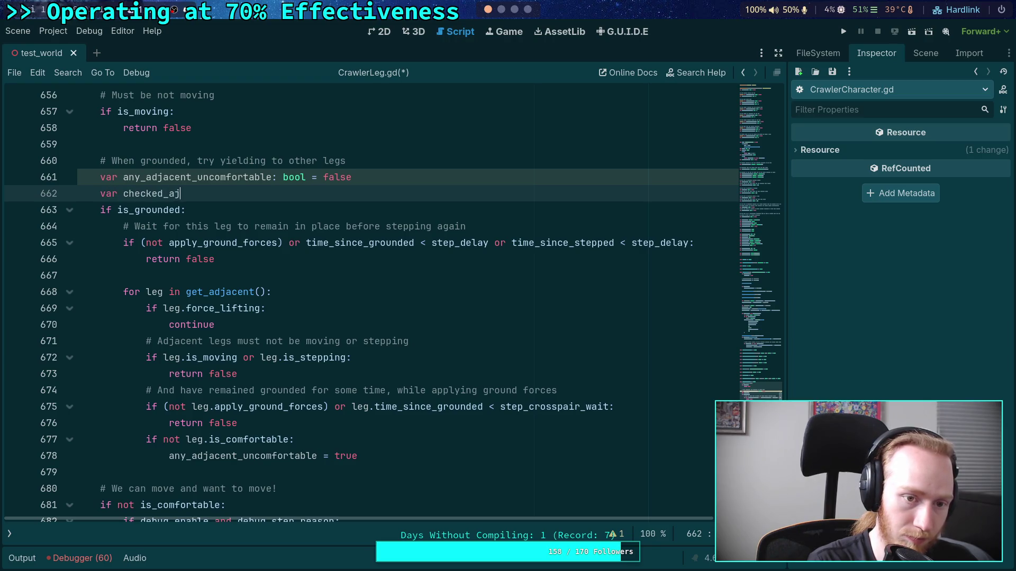
key("BackSpace")
type("dka")
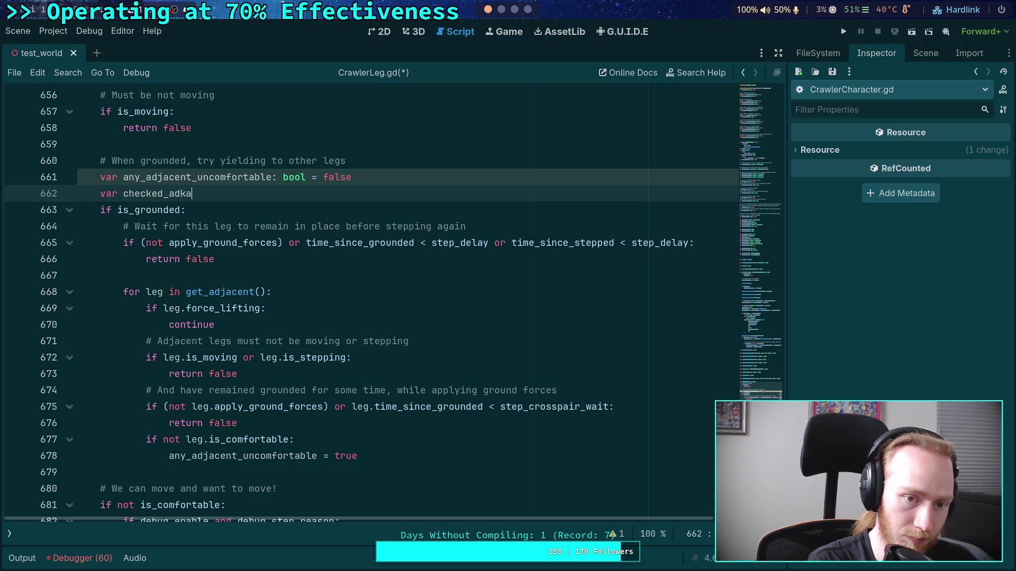
key("BackSpace")
key("BackSpace")
type("jacent_comfort: bool = false")
key("Escape")
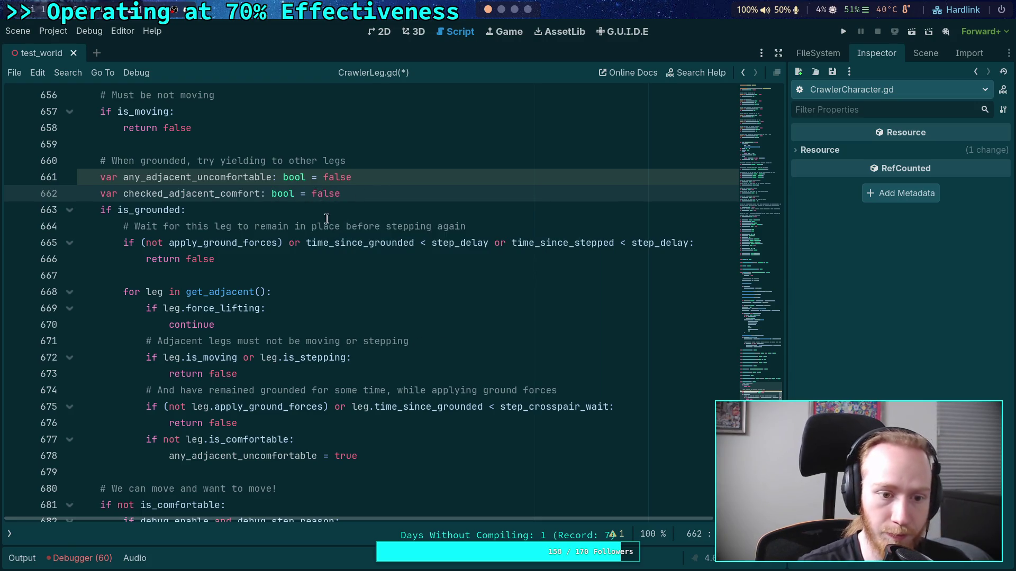
- Add 'checked_adjacent_comfort = true' after the adjacent-leg loop
left_click(409, 451)
key("Return")
key("BackSpace")
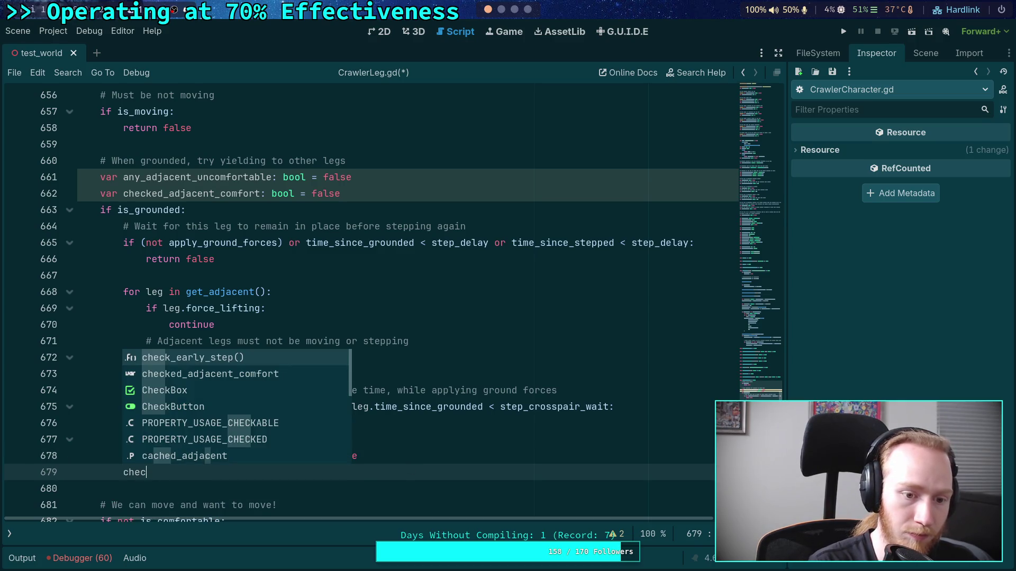
key("Down")
key("Return")
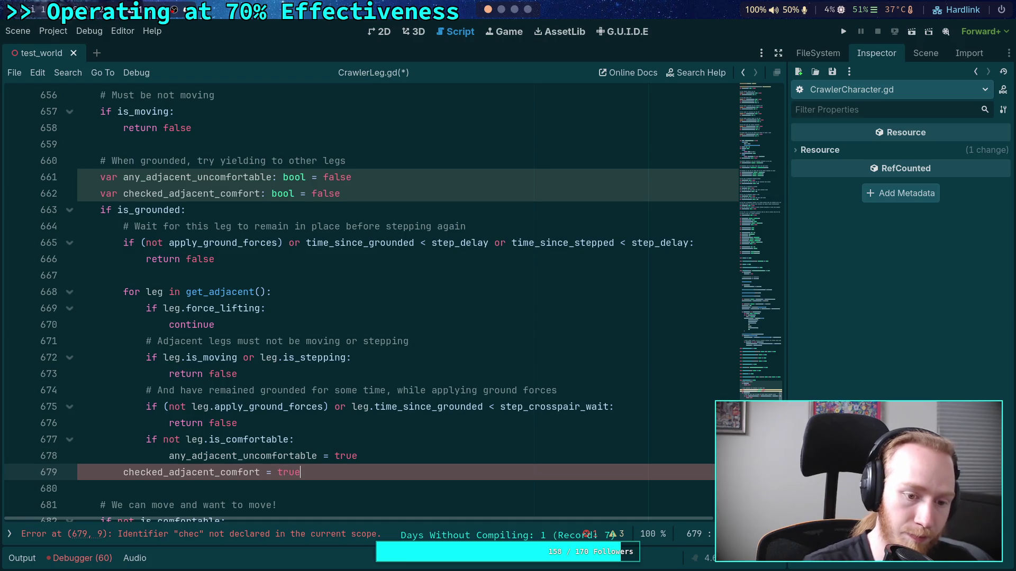
- Insert blank lines after 'return true' to make room for new code
scroll(210, 238, "down", 6)
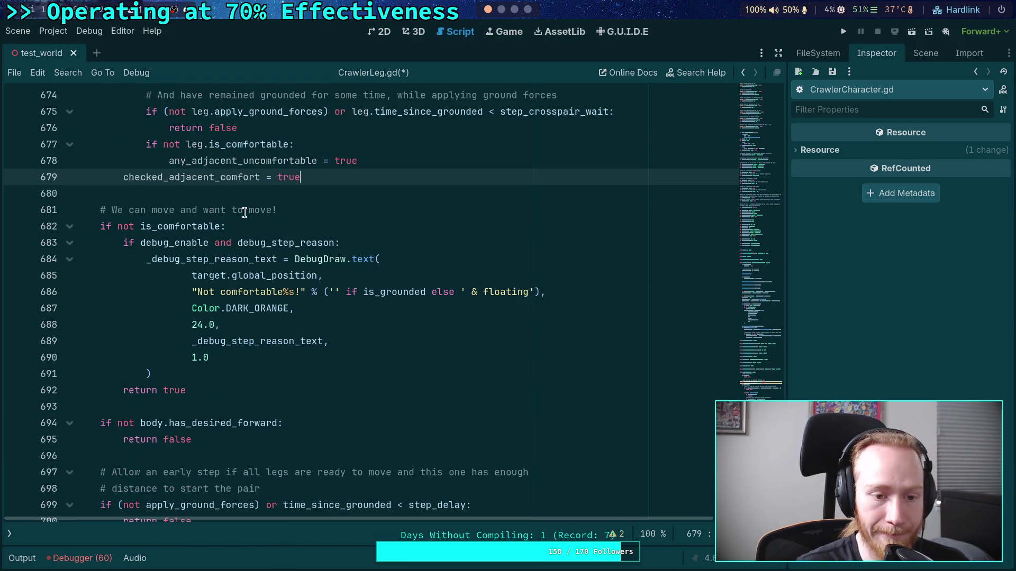
scroll(197, 312, "down", 1)
left_click_drag(204, 338, 95, 177)
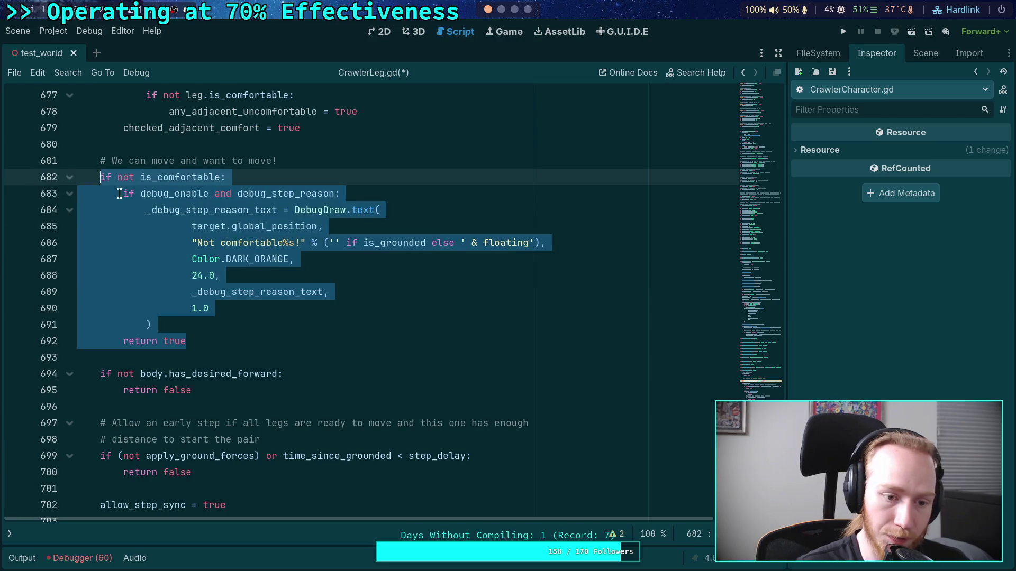
scroll(219, 296, "down", 2)
left_click(228, 277)
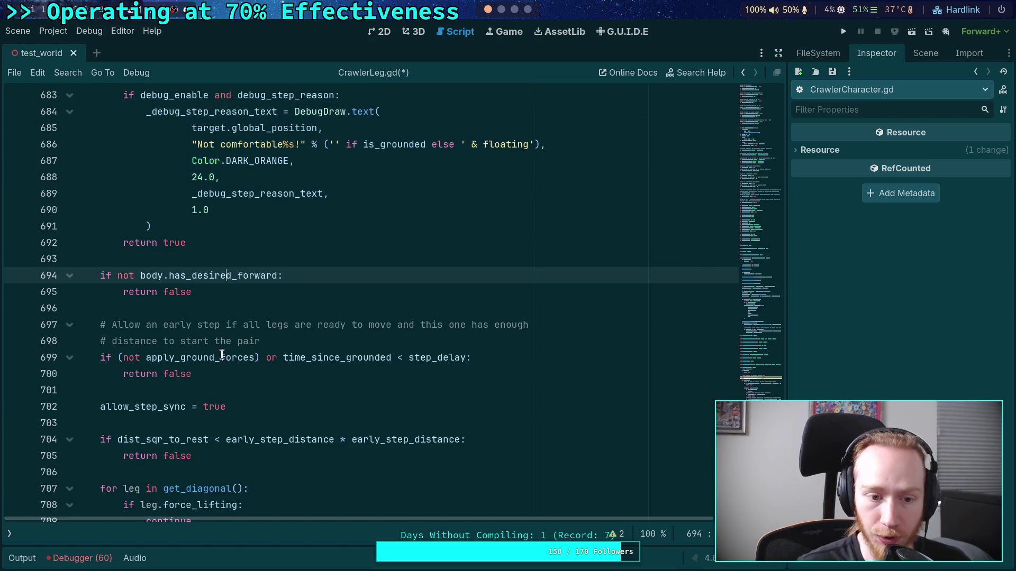
left_click(296, 261)
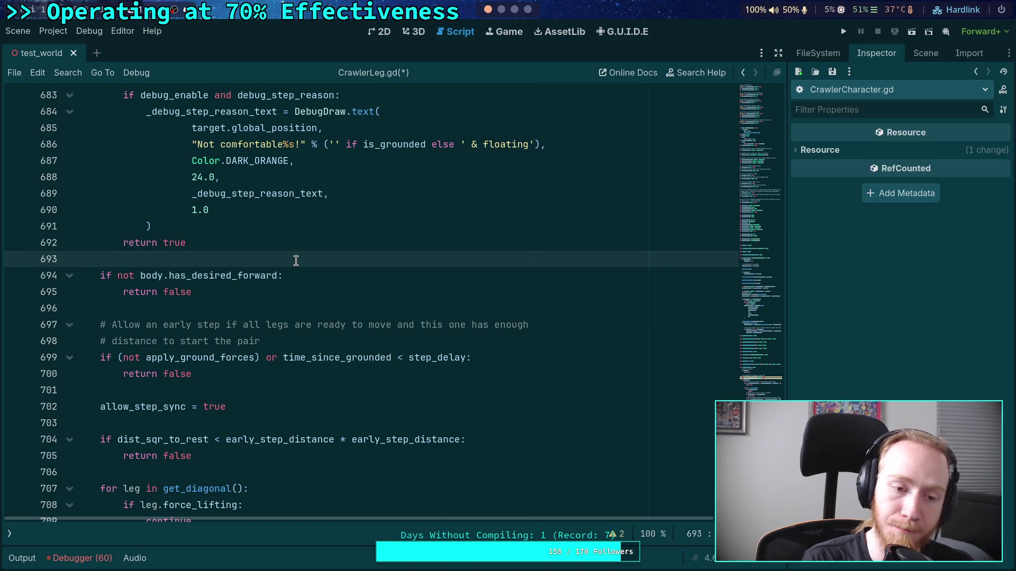
key("Return")
key("Return")
key("Up")
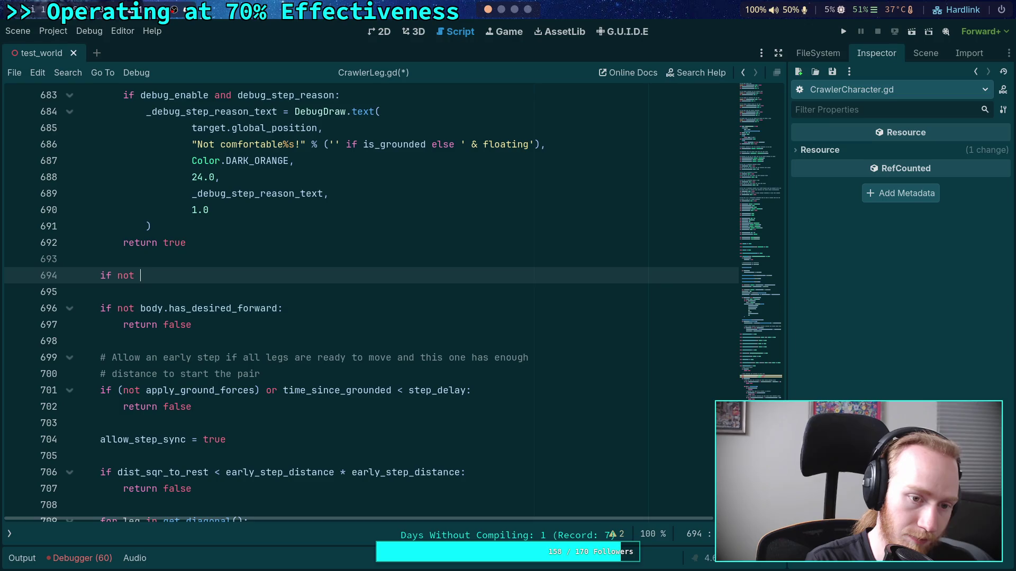
- Complete the 'if not checked_adjacent_comfort:' condition and open an indented body line under it
type("che")
key("Return")
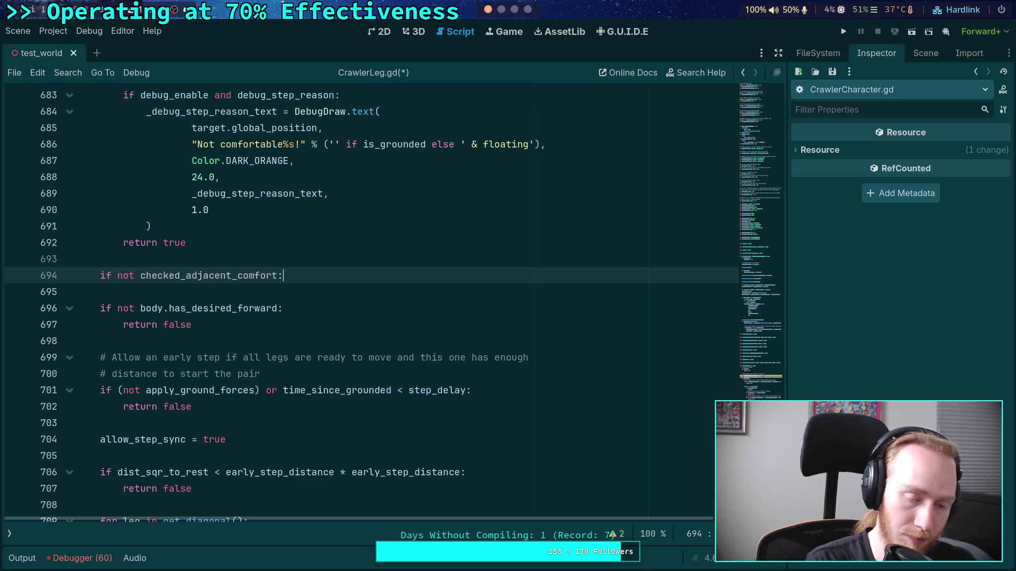
key("Return")
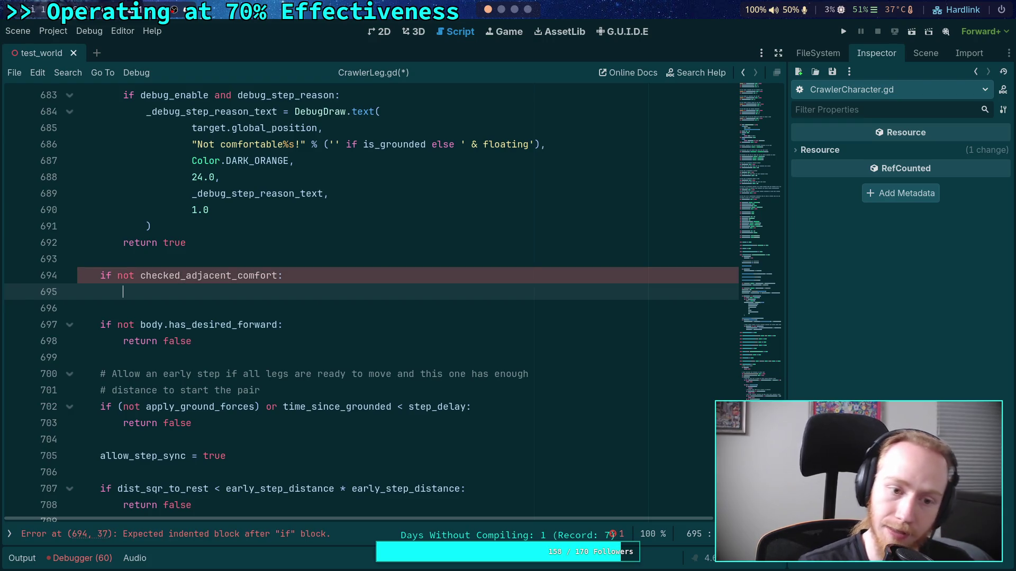
scroll(323, 276, "up", 4)
scroll(370, 344, "down", 2)
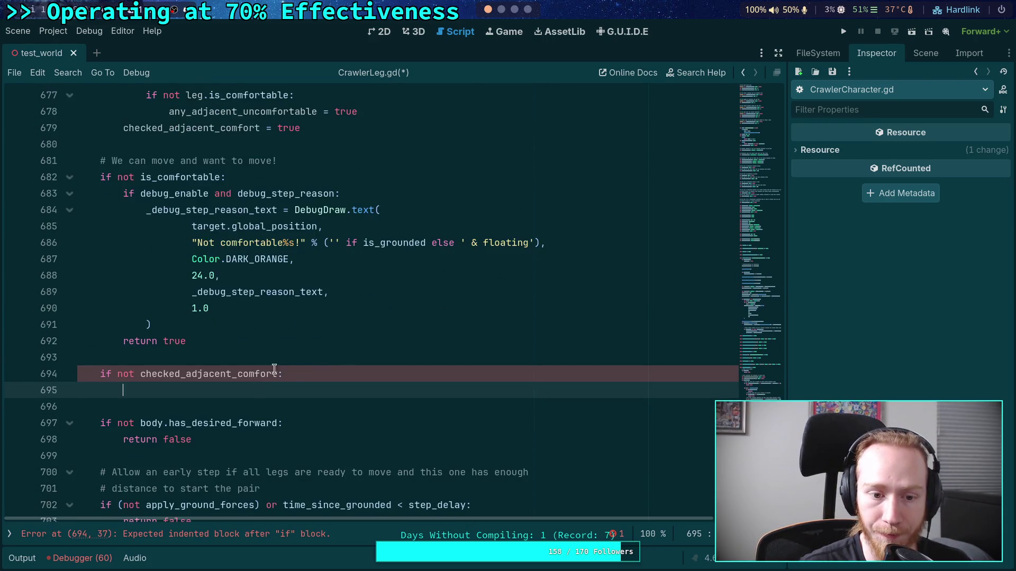
left_click(304, 359)
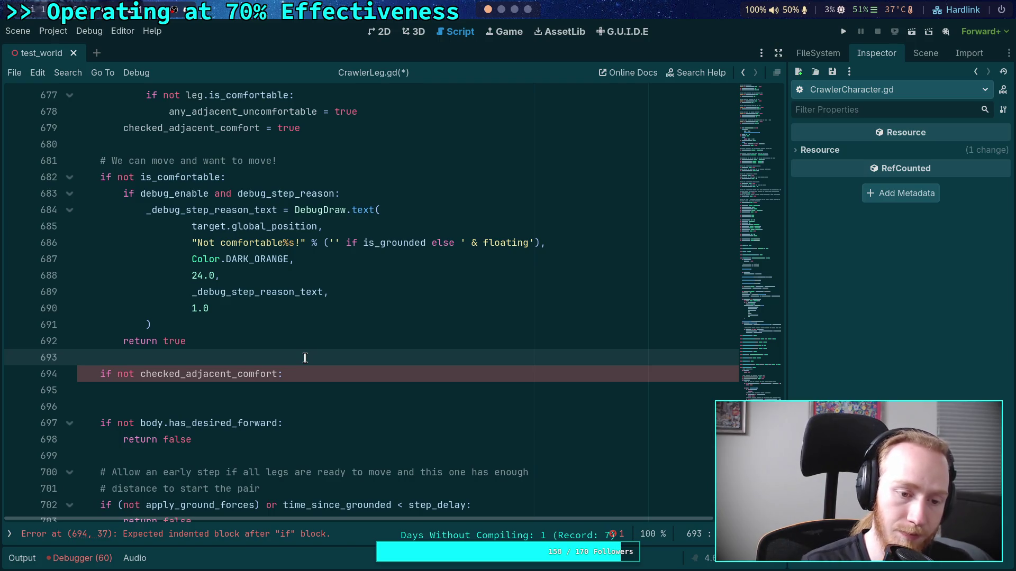
left_click(239, 397)
scroll(211, 297, "up", 4)
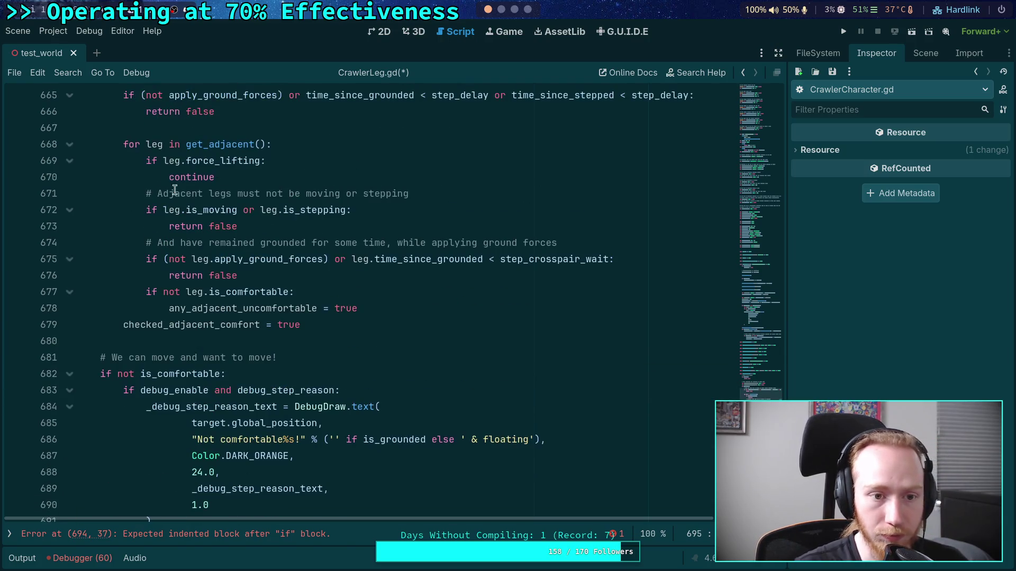
- Copy the adjacent-leg loop from lines 668–678 under the new condition, removing its stepping and grounding checks
left_click_drag(123, 144, 395, 303)
left_click(219, 267)
mouse_move(129, 144)
left_mouse_down()
mouse_move(148, 193)
mouse_move(376, 310)
left_mouse_up()
left_click(128, 144, "shift")
right_click(129, 144)
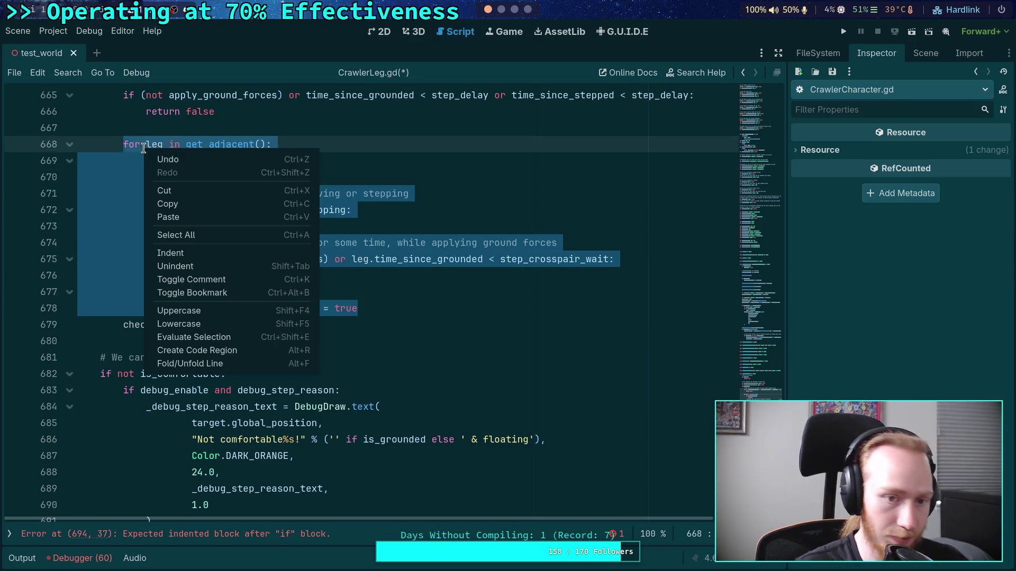
left_click(187, 204)
scroll(187, 264, "down", 4)
left_click(236, 390)
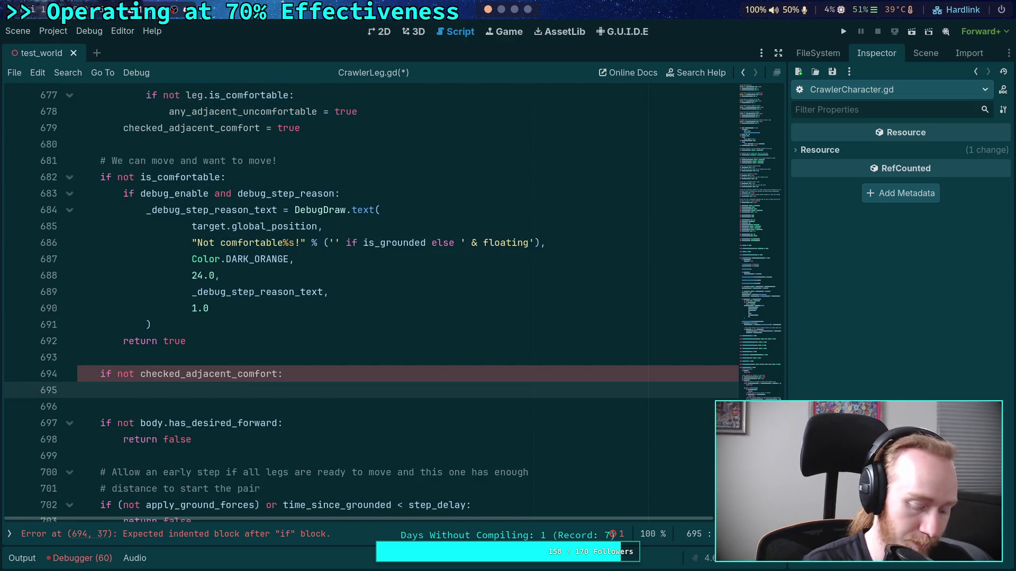
key("ctrl+v")
left_click_drag(306, 321, 312, 227)
key("BackSpace")
- Add 'if any_adjacent_uncomfortable: return false' below the pasted loop on lines 701–702
scroll(373, 260, "up", 2)
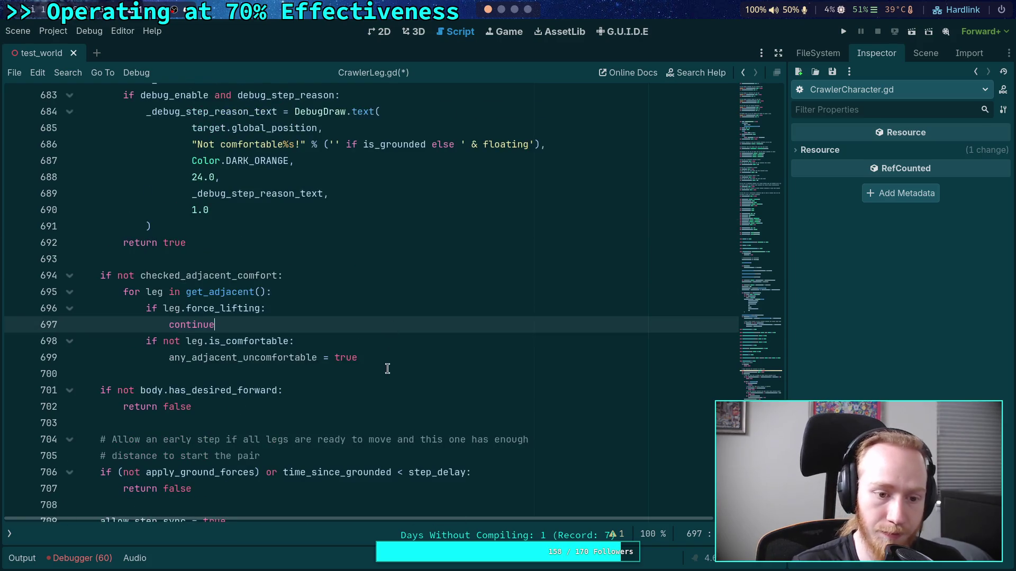
left_click(407, 355)
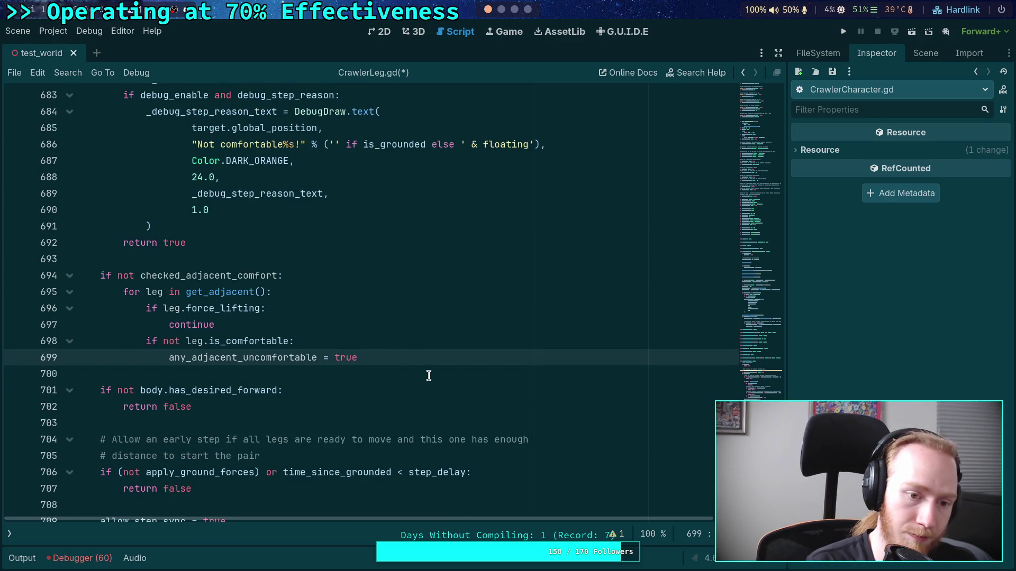
key("Return")
key("Return")
type("if ")
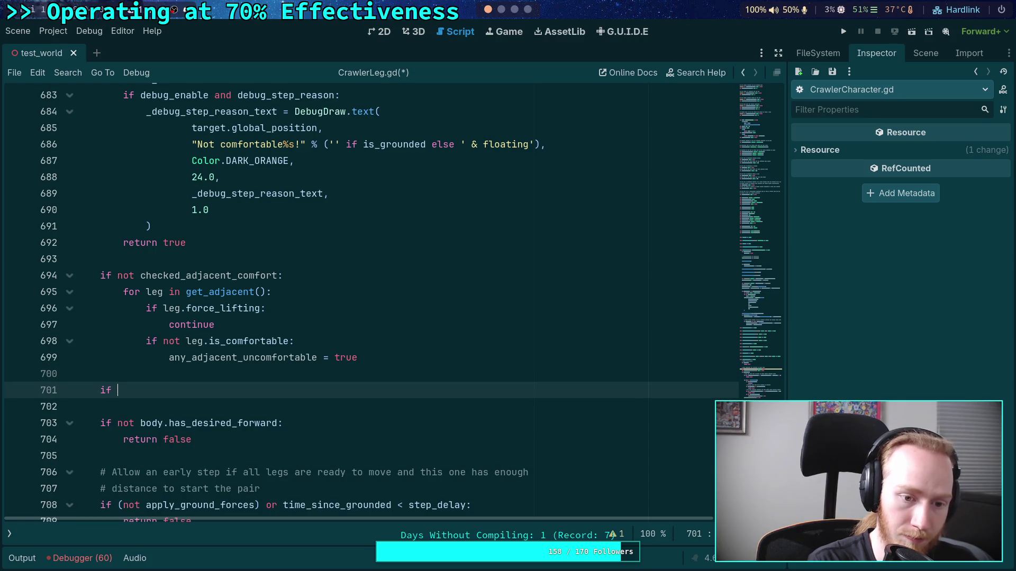
type("any_a")
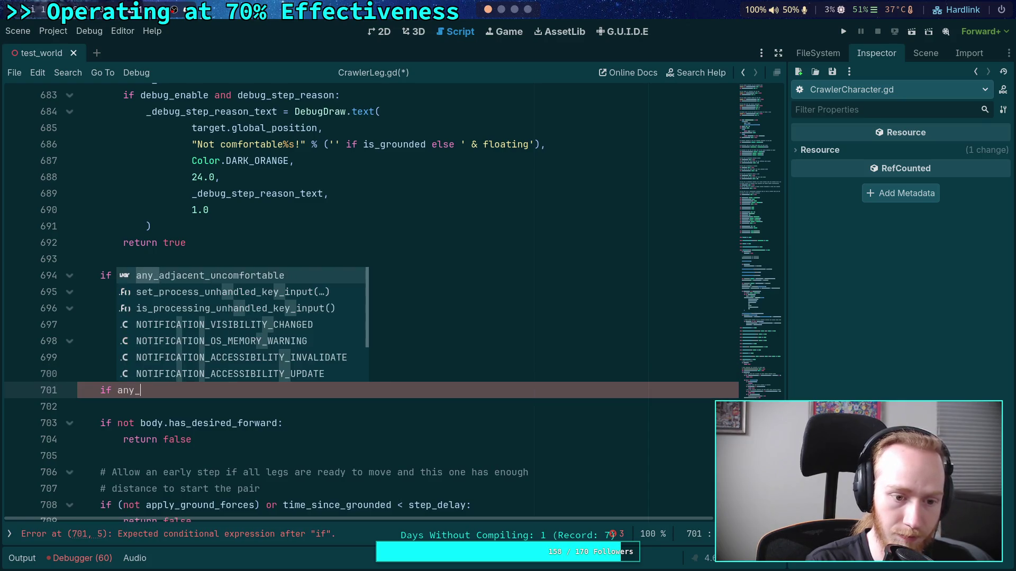
key("Return")
type(":")
key("Return")
type("return false")
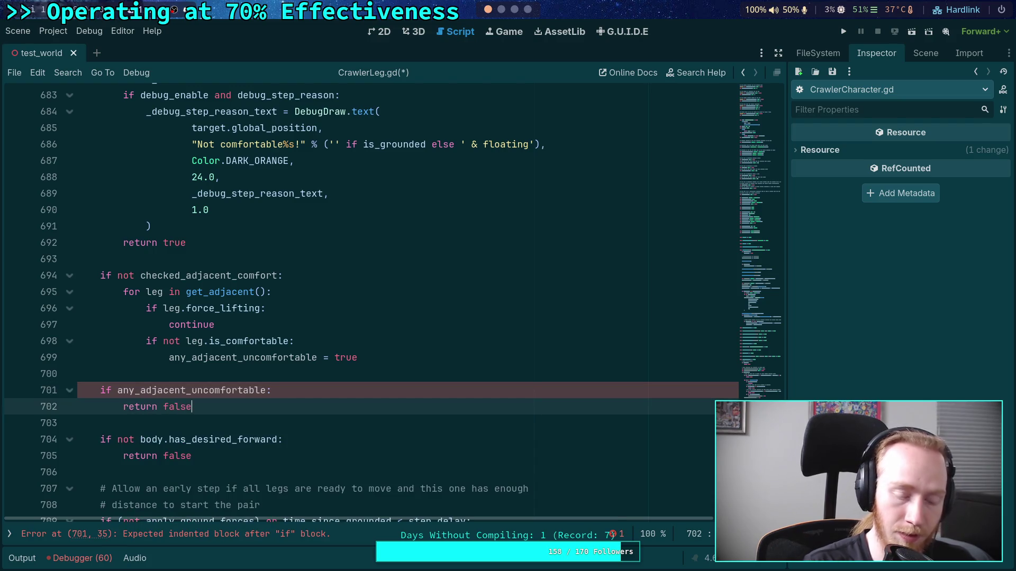
scroll(278, 354, "down", 5)
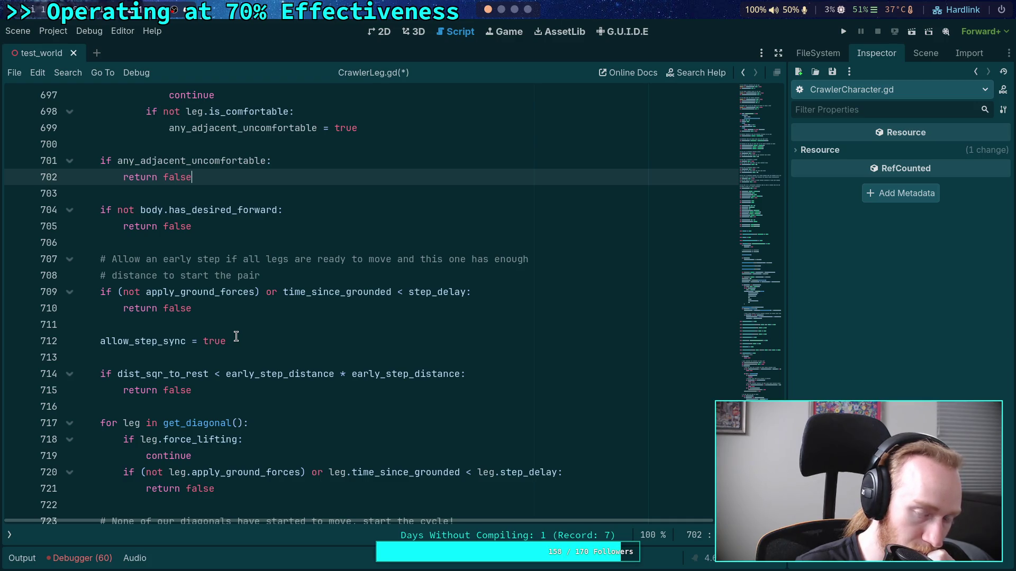
- Review the not-comfortable early-return block on lines 682–692
scroll(236, 337, "up", 1)
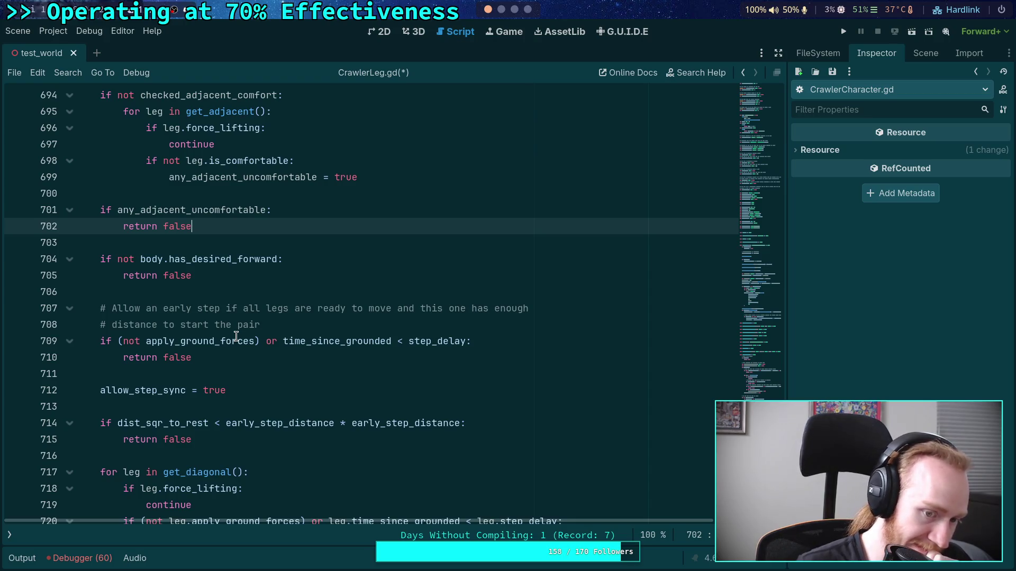
scroll(236, 336, "up", 8)
scroll(275, 313, "down", 3)
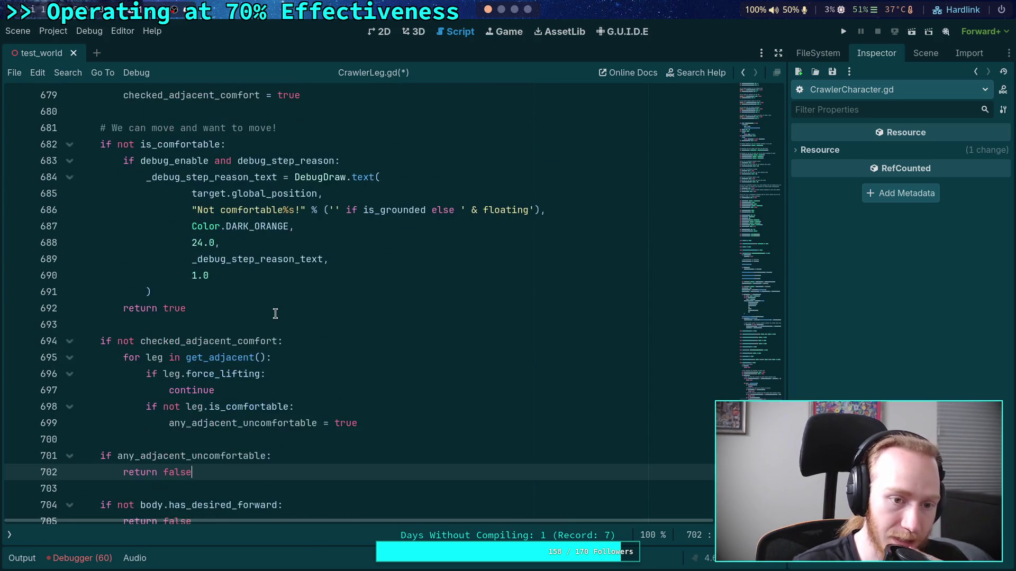
mouse_move(103, 142)
left_mouse_down()
mouse_move(222, 243)
mouse_move(234, 313)
left_mouse_up()
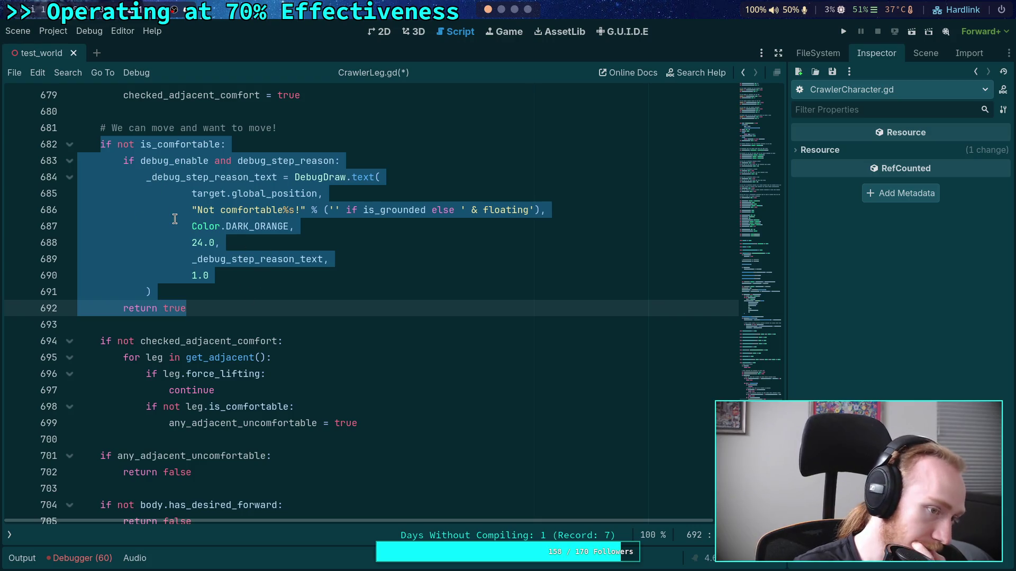
scroll(235, 263, "up", 6)
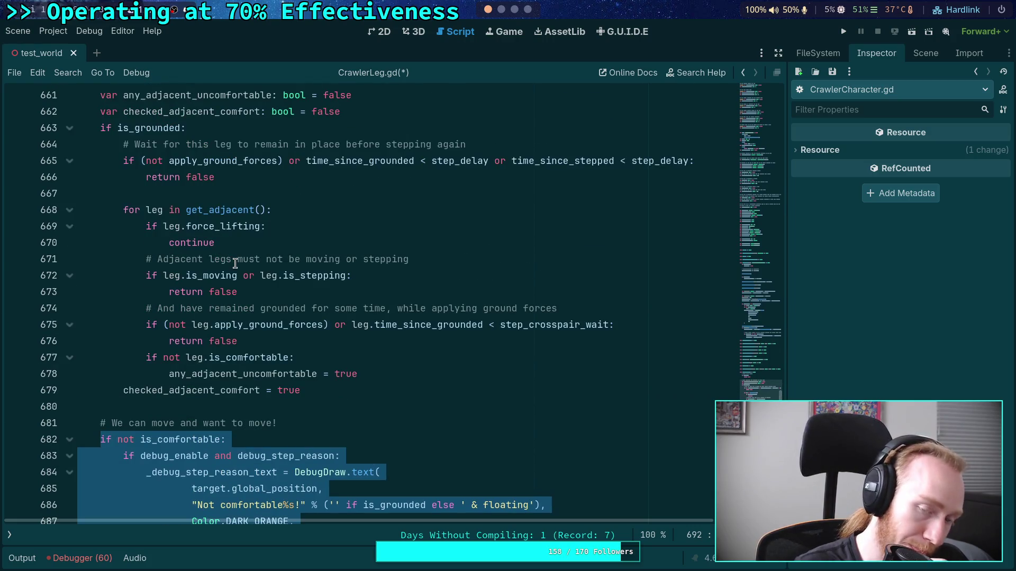
scroll(235, 263, "down", 5)
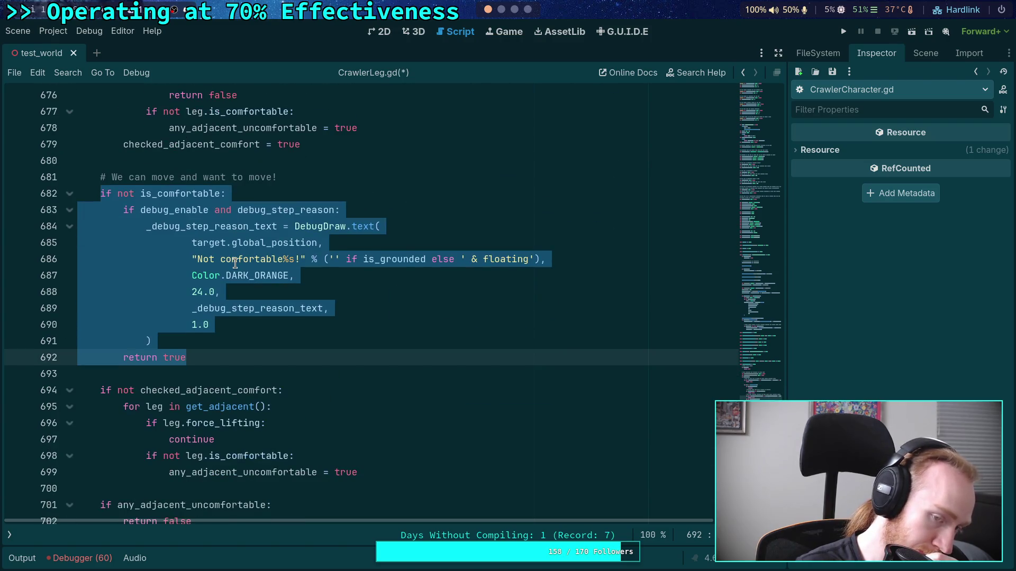
scroll(235, 263, "down", 3)
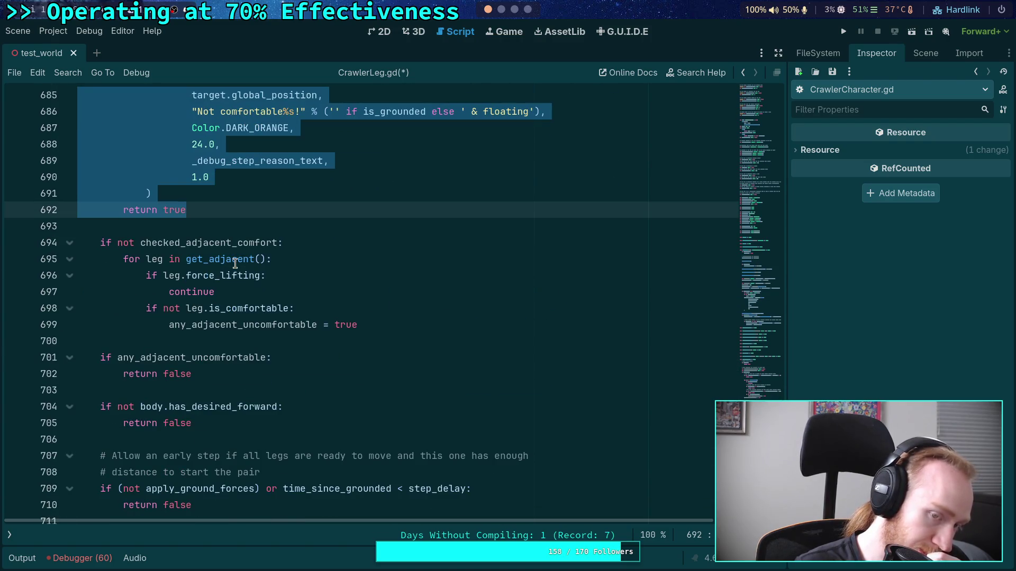
scroll(235, 263, "up", 2)
scroll(239, 276, "down", 3)
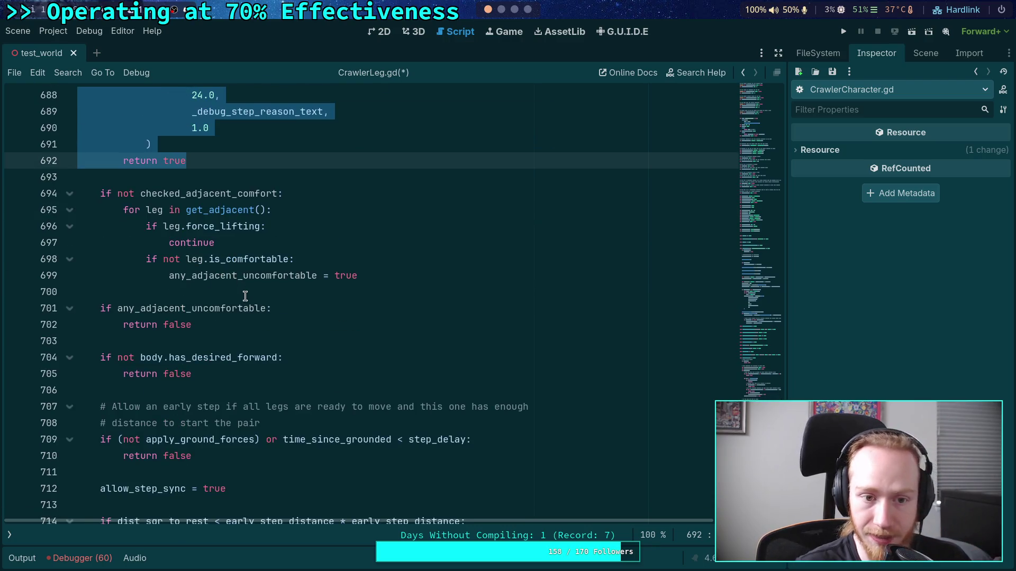
- Check the new lines 701–702 and save CrawlerLeg.gd
mouse_move(203, 320)
left_mouse_down()
mouse_move(106, 324)
mouse_move(104, 311)
left_mouse_up()
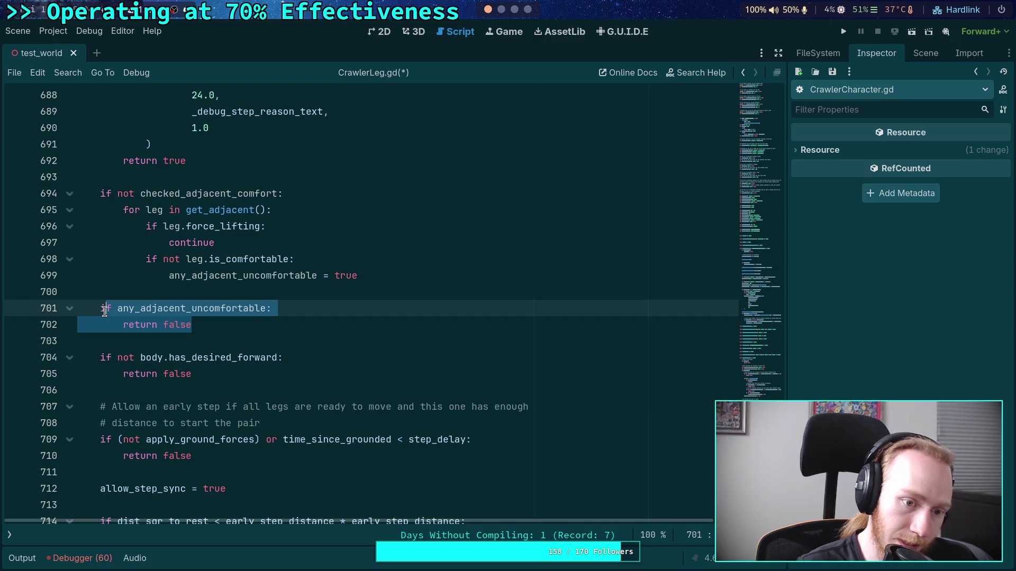
left_click(281, 321)
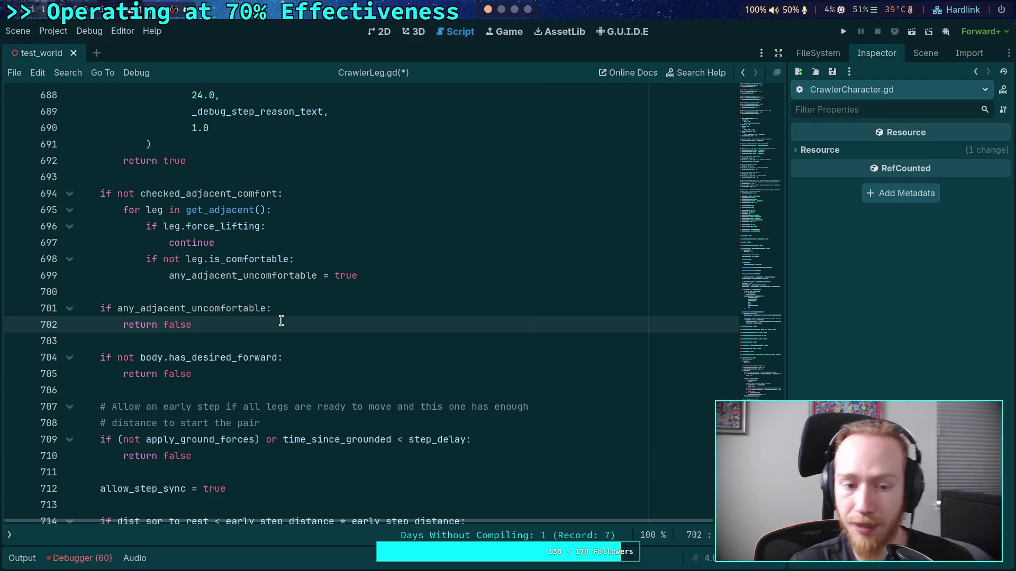
left_click(390, 304)
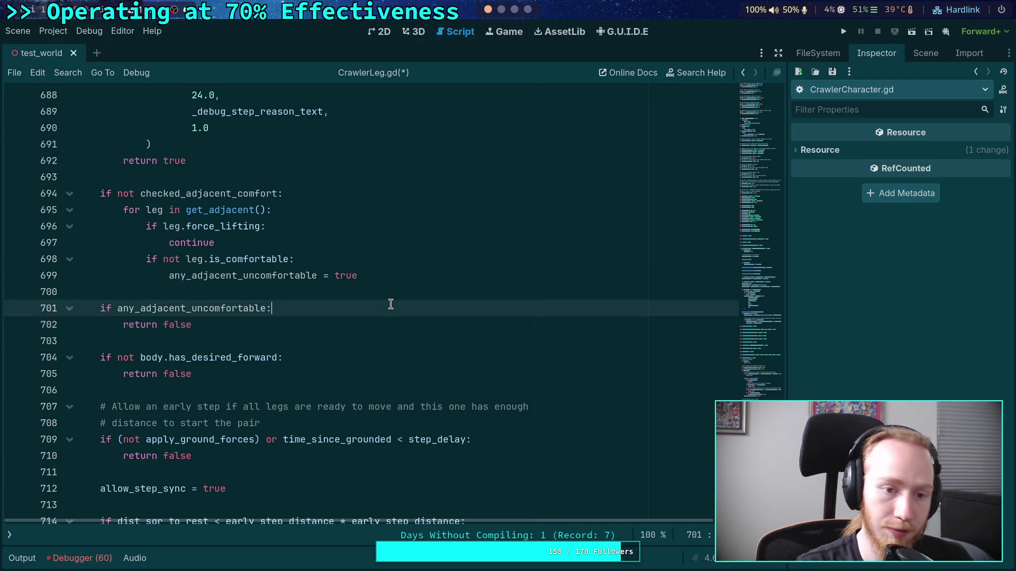
key("ctrl+s")
- Run the project, continue past the breakpoint, watch the crawler climb, then stop it with F8
left_click(849, 30)
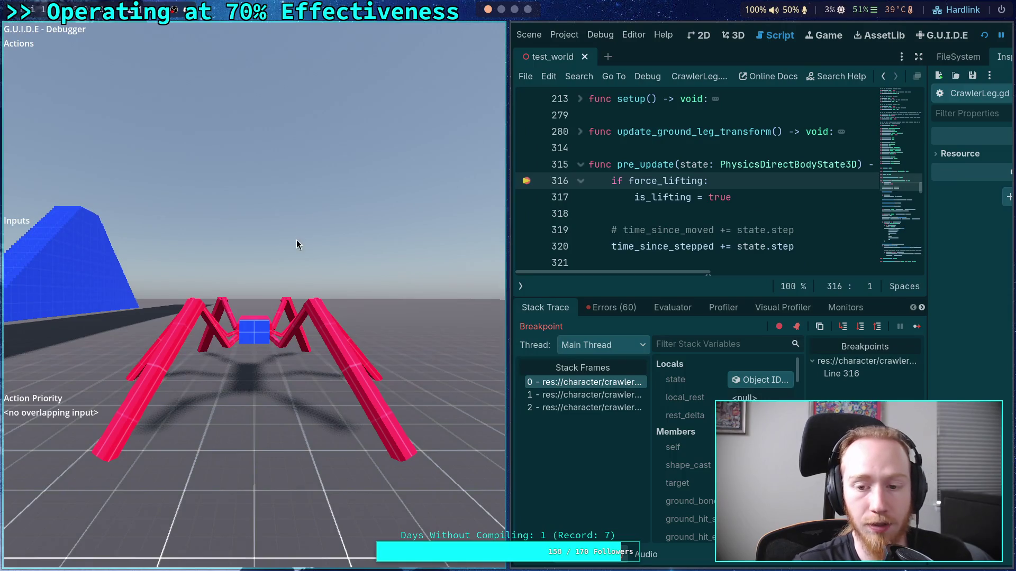
left_click(917, 326)
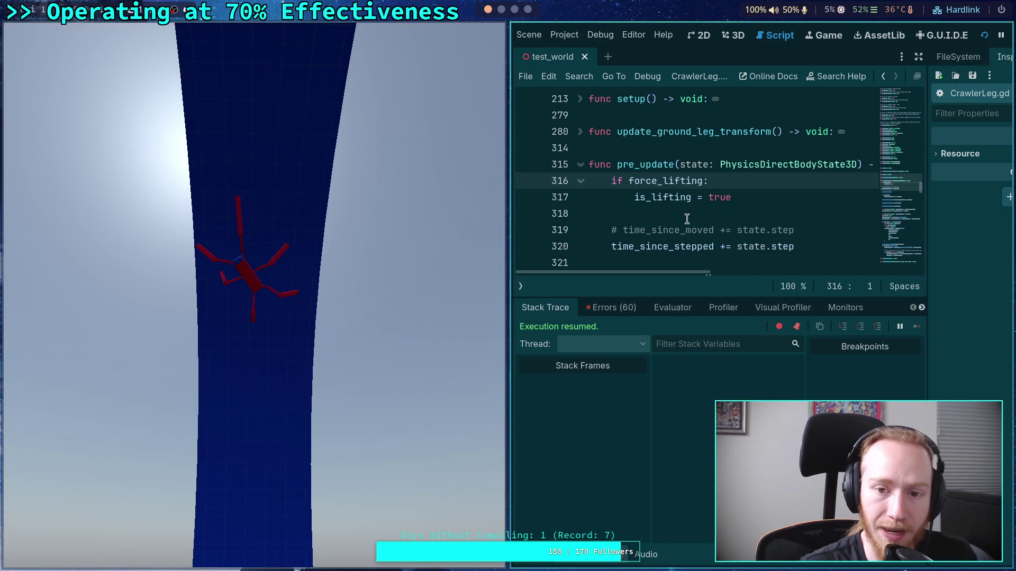
key("F8")
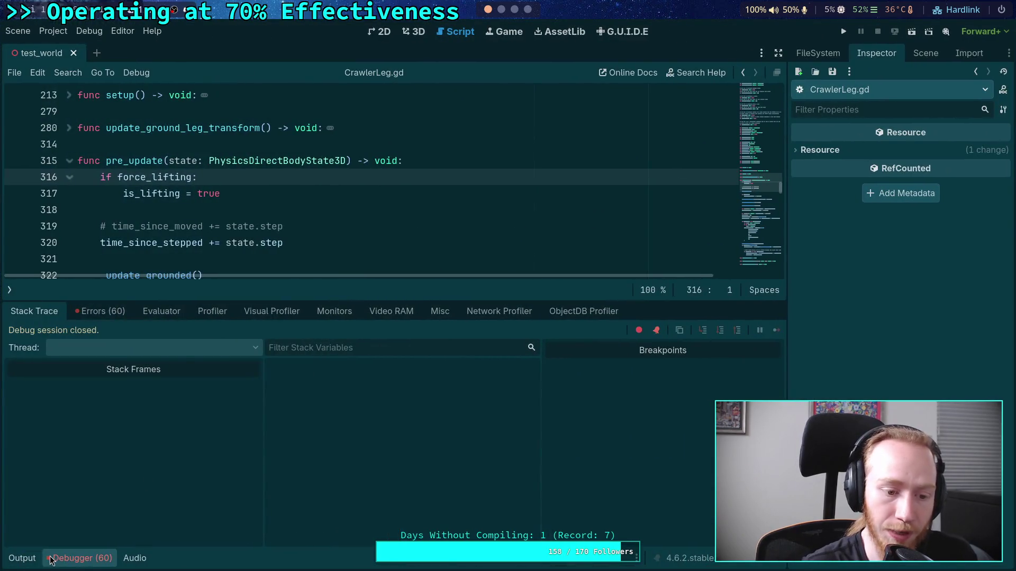
- Collapse the debugger panel and switch to the CrawlerCharacter.gd script
left_click(79, 558)
left_click(140, 302)
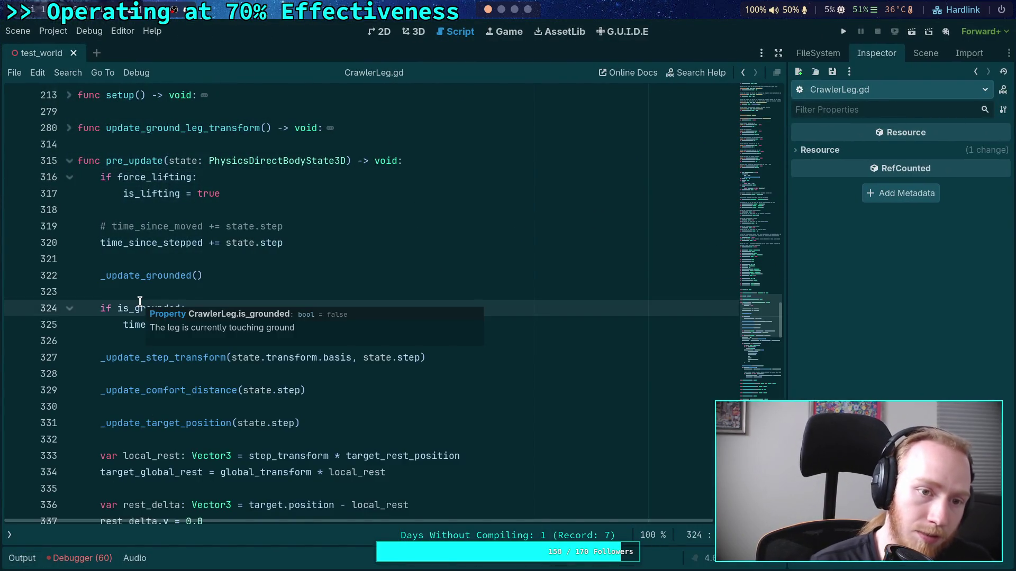
left_click(14, 535)
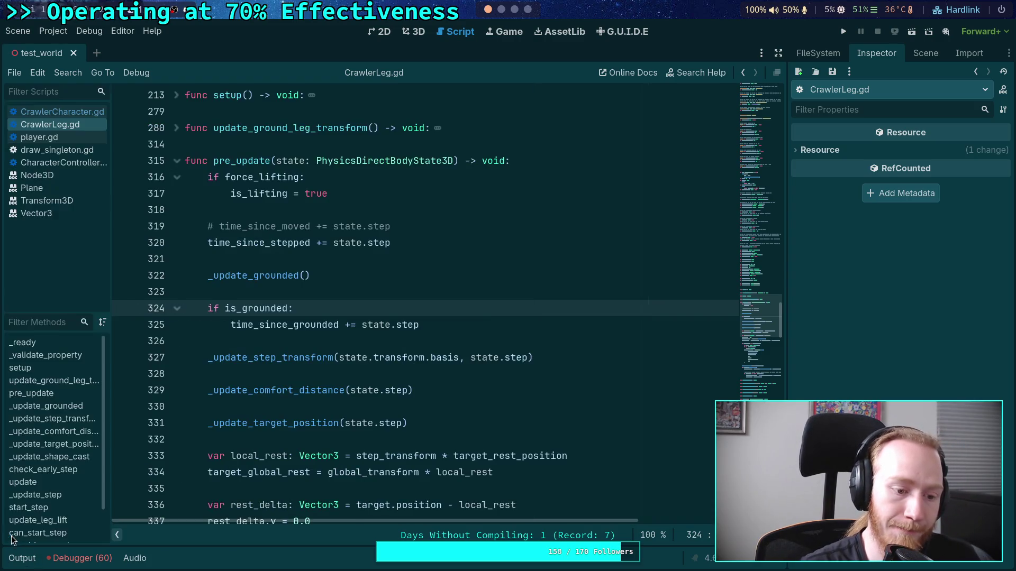
left_click(59, 112)
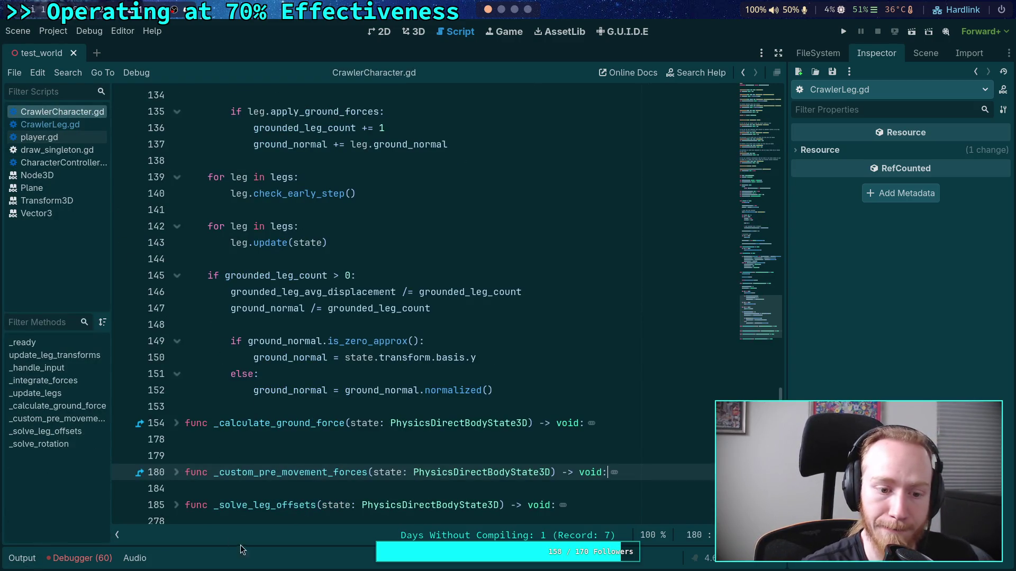
key("ctrl+f")
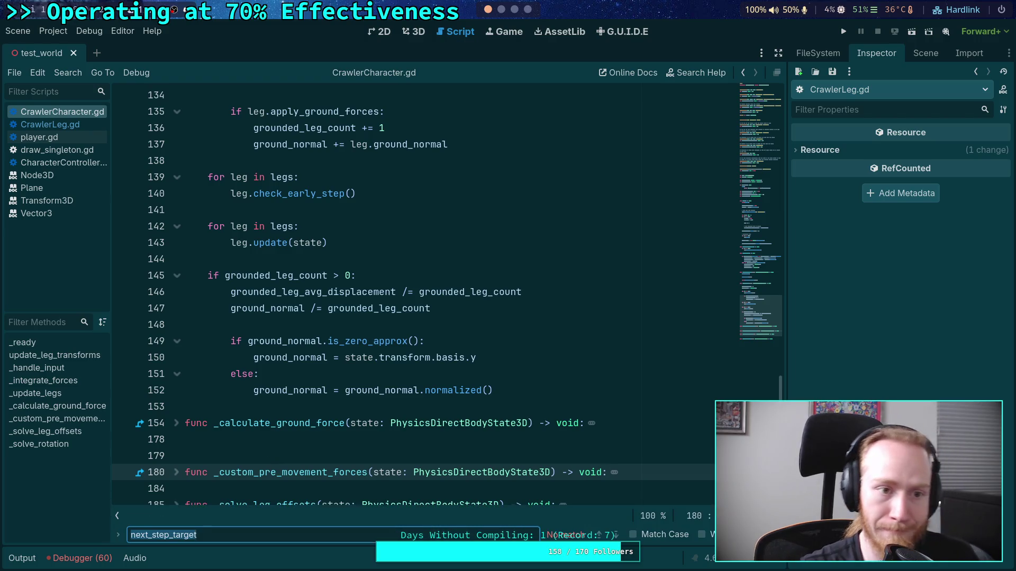
- Peek inside _custom_pre_movement_forces and _solve_leg_offsets, folding each again afterwards
scroll(409, 401, "down", 3)
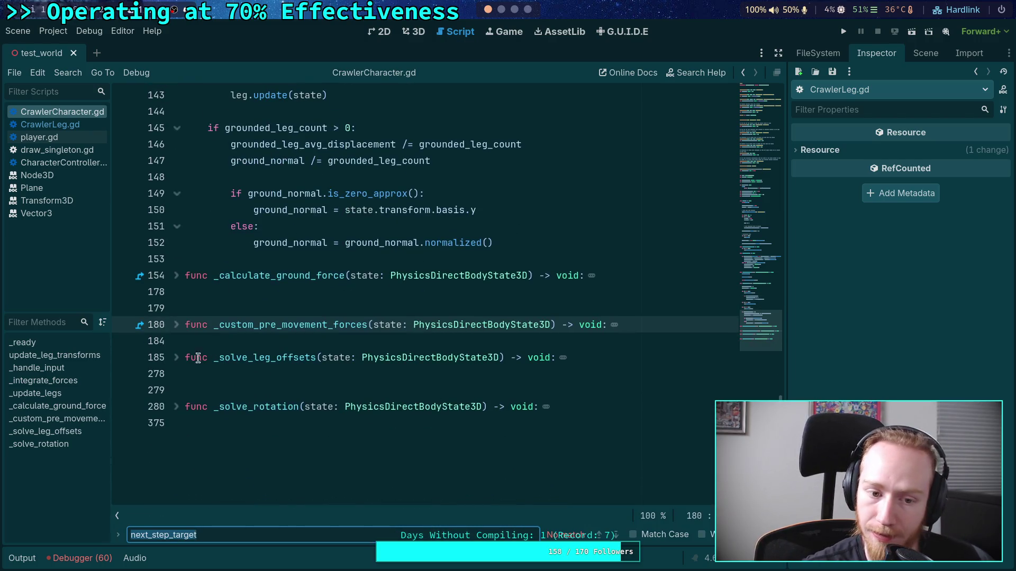
left_click(177, 324)
scroll(233, 341, "down", 1)
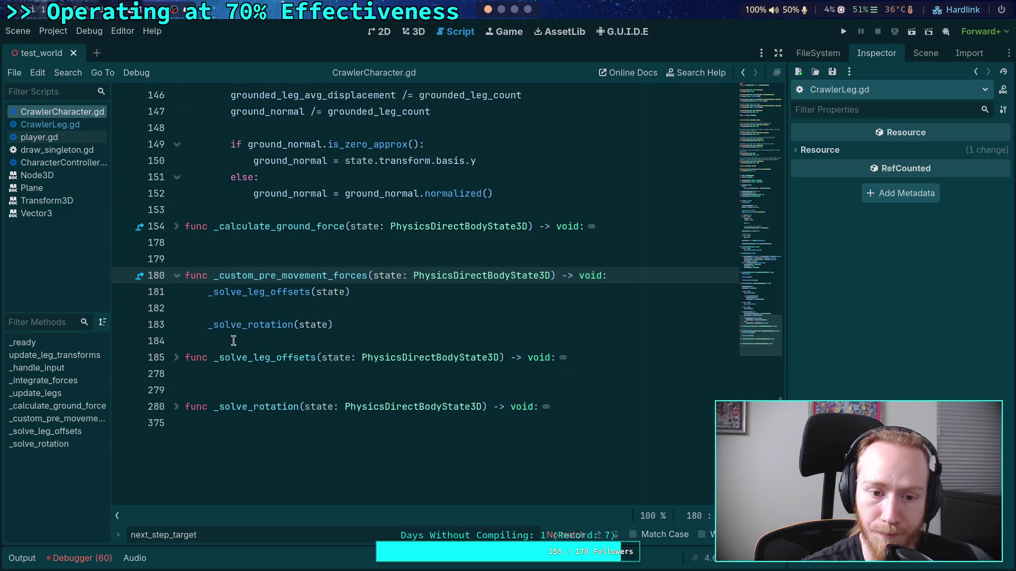
left_click(178, 276)
left_click(177, 309)
left_click(178, 309)
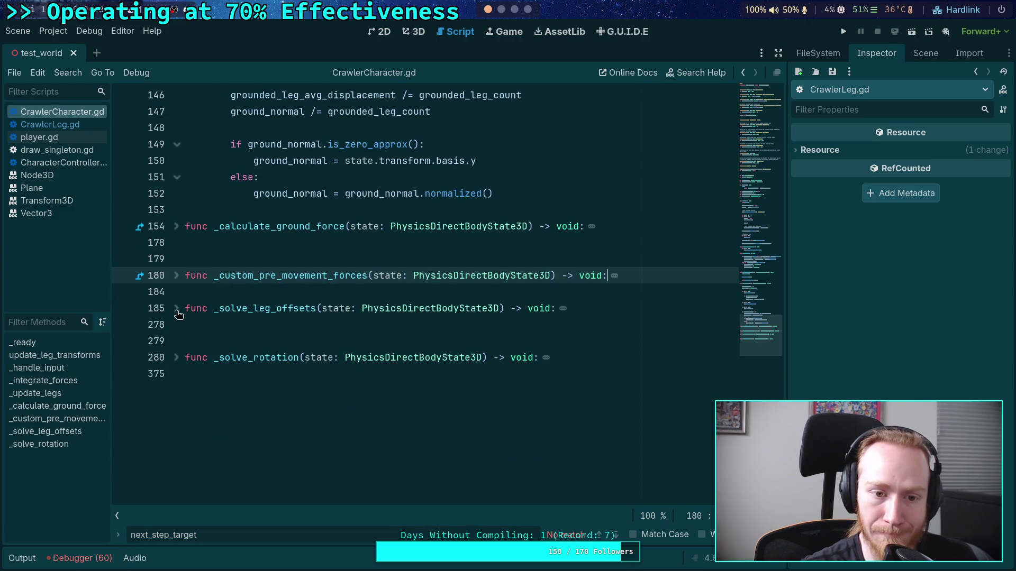
scroll(193, 304, "up", 12)
scroll(298, 317, "down", 6)
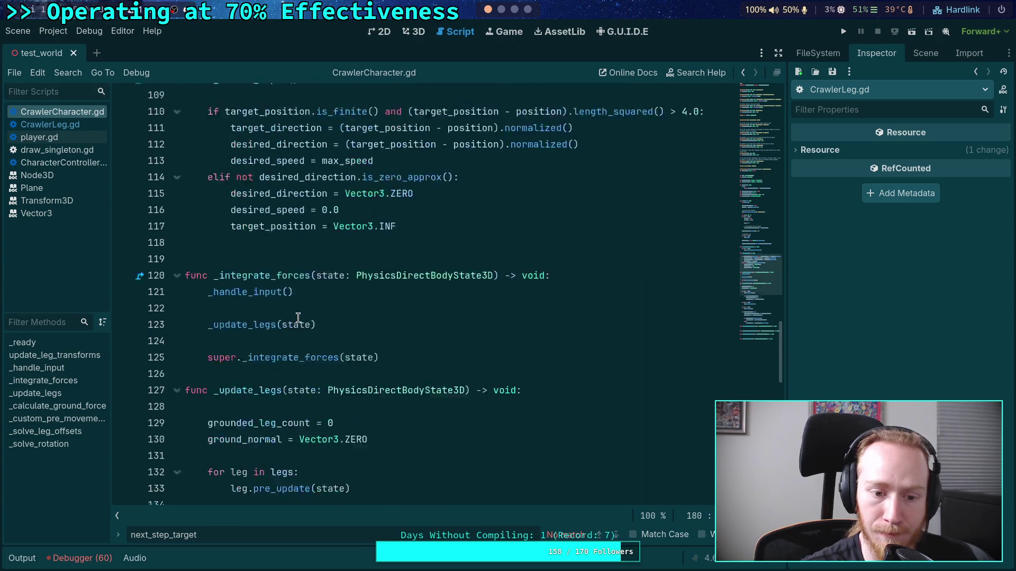
scroll(298, 317, "down", 4)
scroll(299, 317, "up", 10)
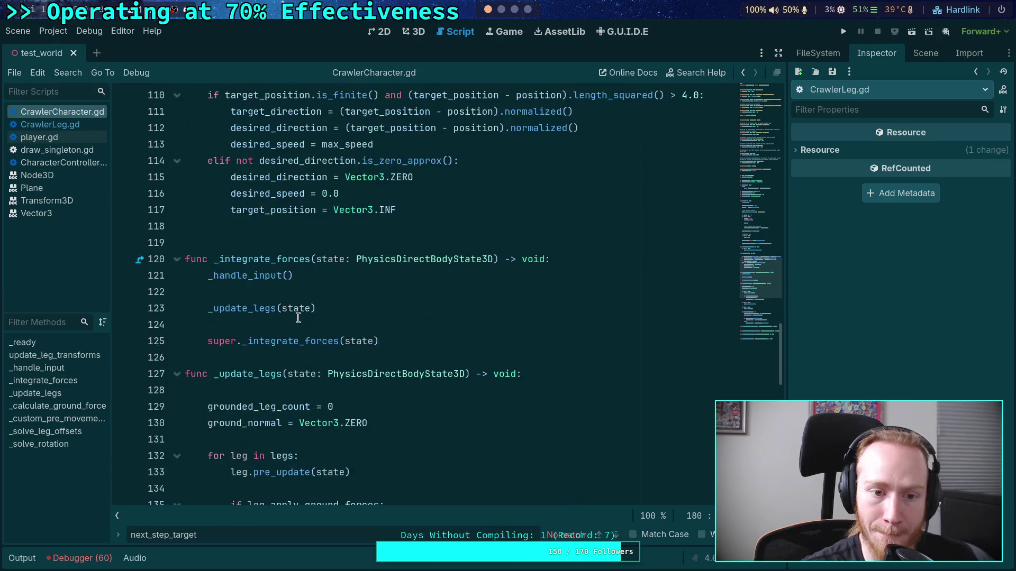
scroll(299, 317, "up", 13)
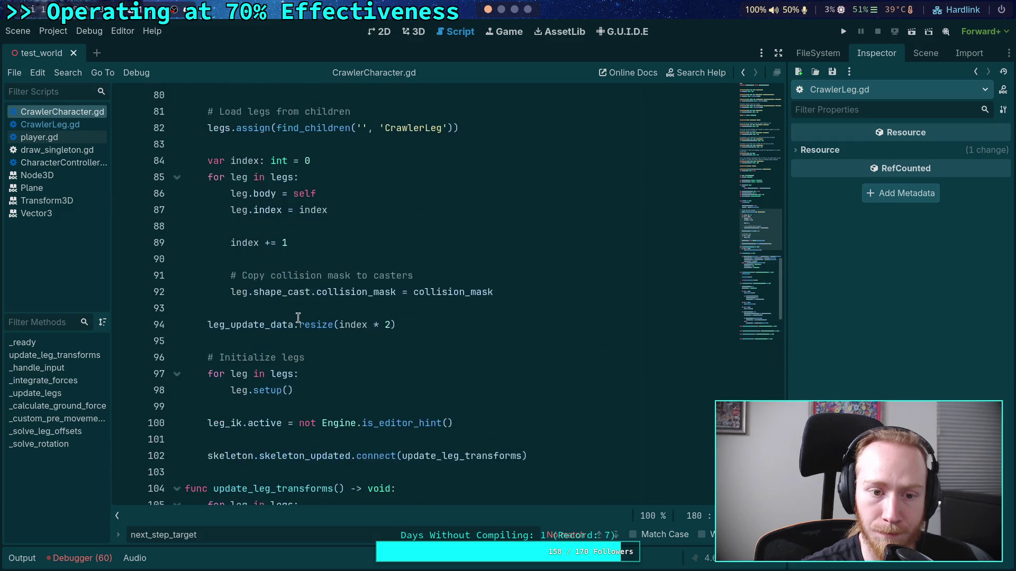
scroll(298, 317, "down", 10)
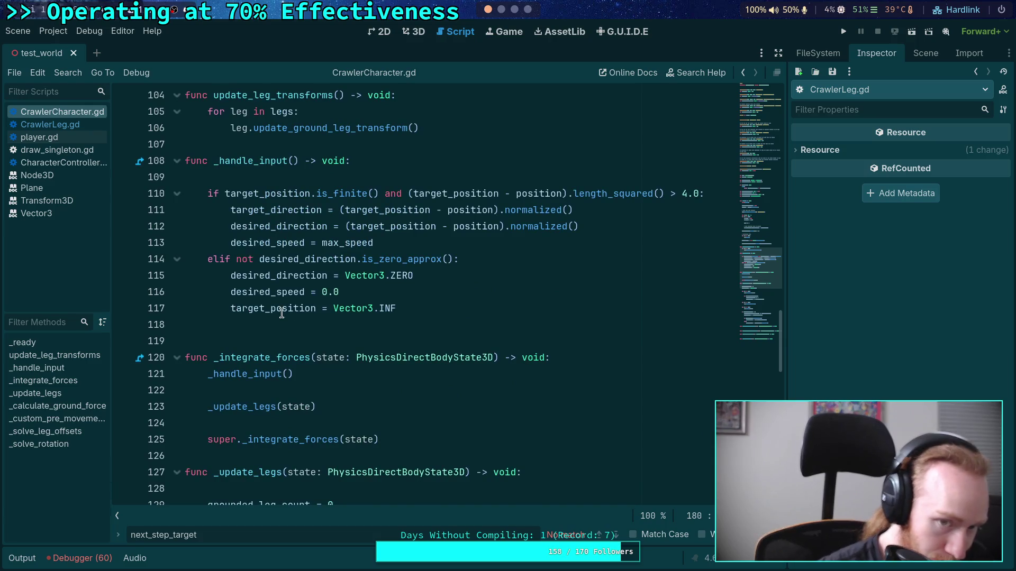
- Highlight desired_speed to trace its other uses through the script
double_click(276, 243)
scroll(491, 305, "up", 1)
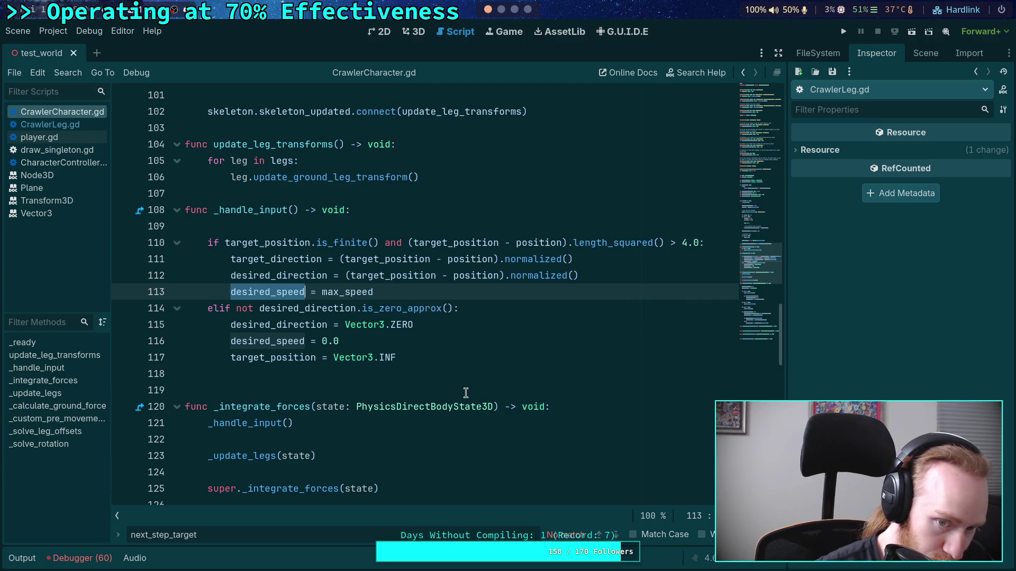
scroll(466, 393, "down", 8)
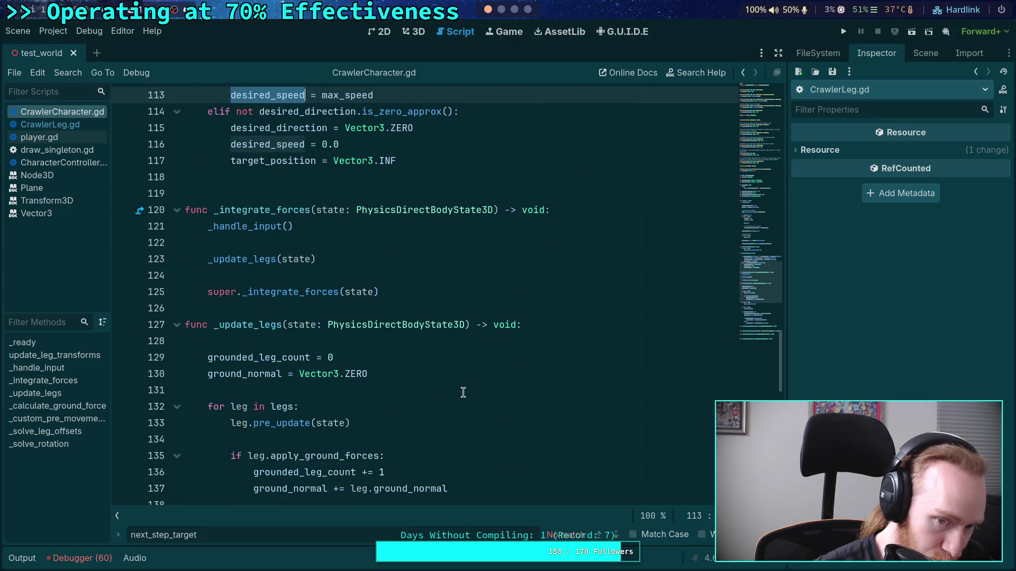
scroll(433, 387, "down", 1)
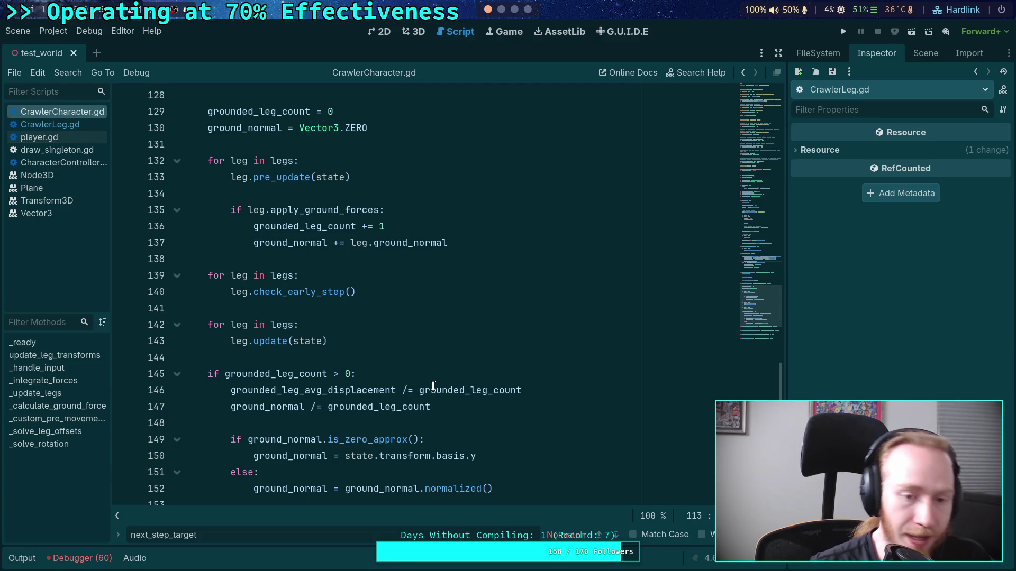
scroll(433, 386, "down", 4)
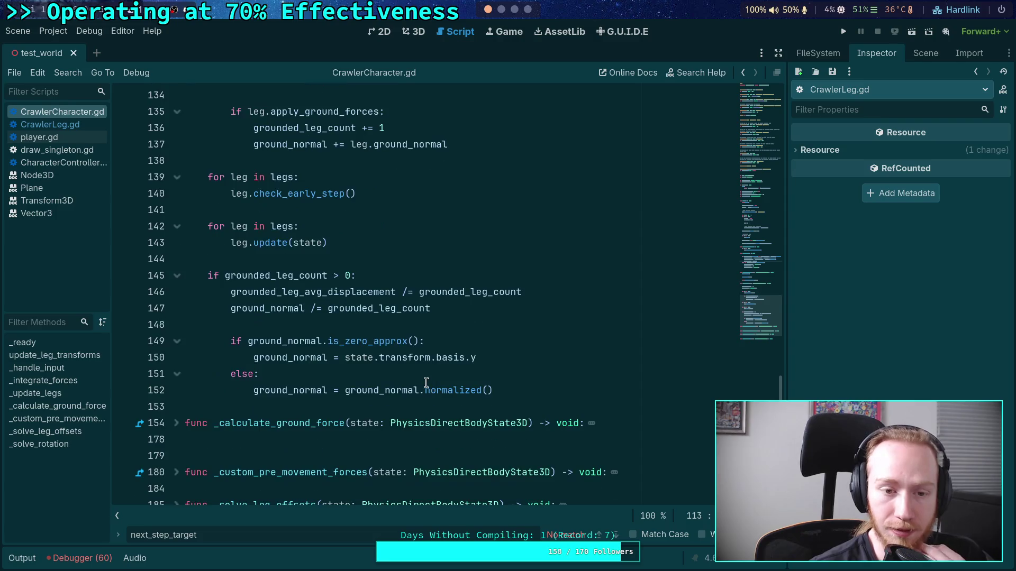
scroll(362, 355, "down", 4)
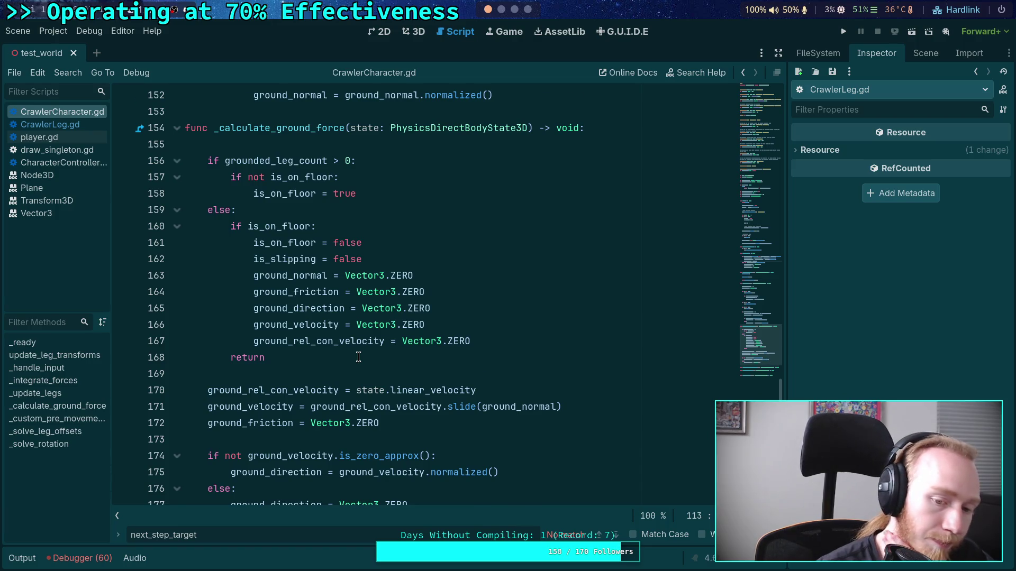
scroll(359, 357, "down", 3)
- Unfold the _solve_rotation function at line 280 to show its comfort and yaw checks
left_click(177, 440)
left_click(178, 439)
scroll(171, 411, "down", 3)
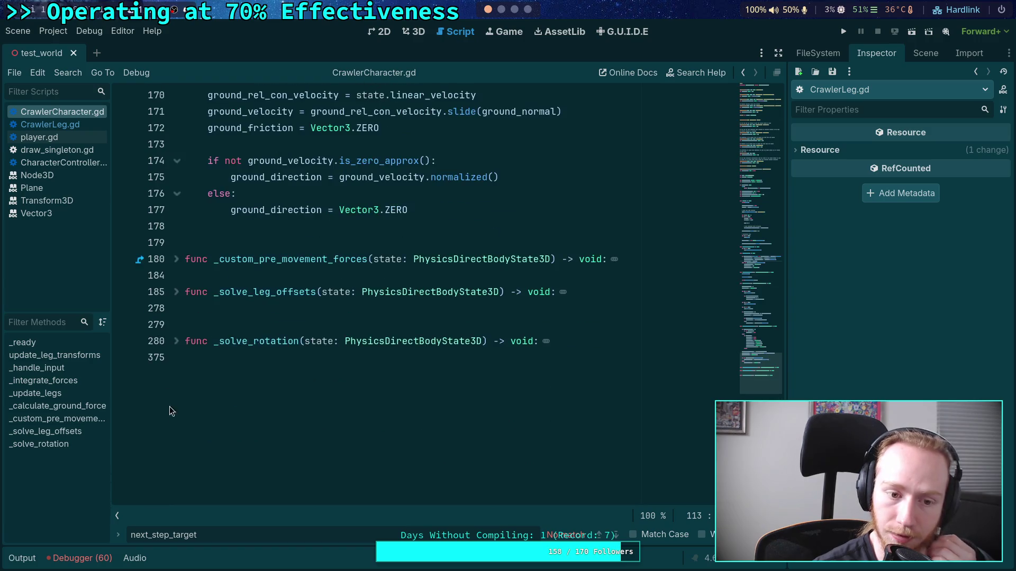
left_click(177, 342)
scroll(261, 390, "down", 2)
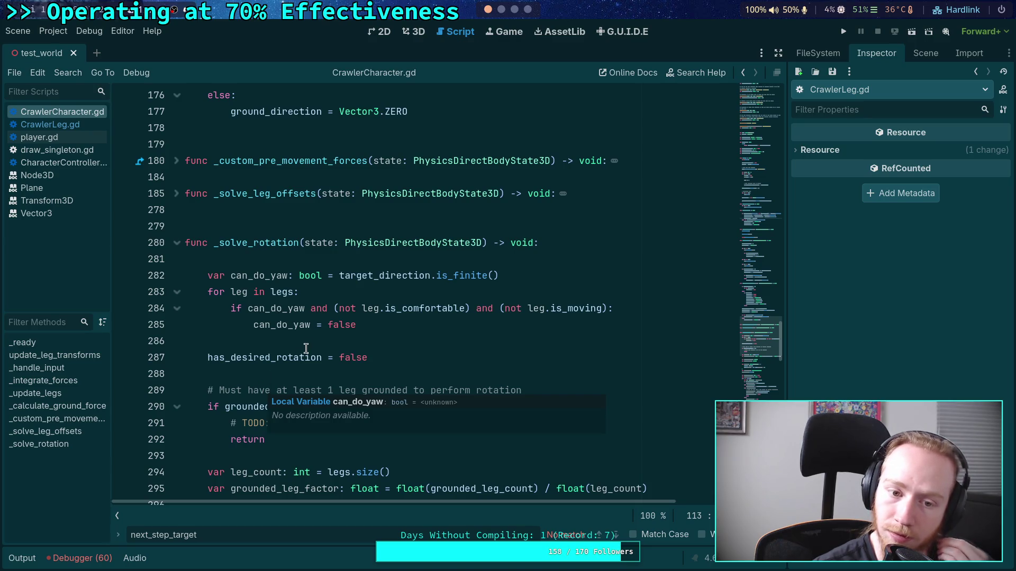
- Add 'break' after can_do_yaw = false and delete the redundant 'can_do_yaw and ' condition
mouse_move(401, 317)
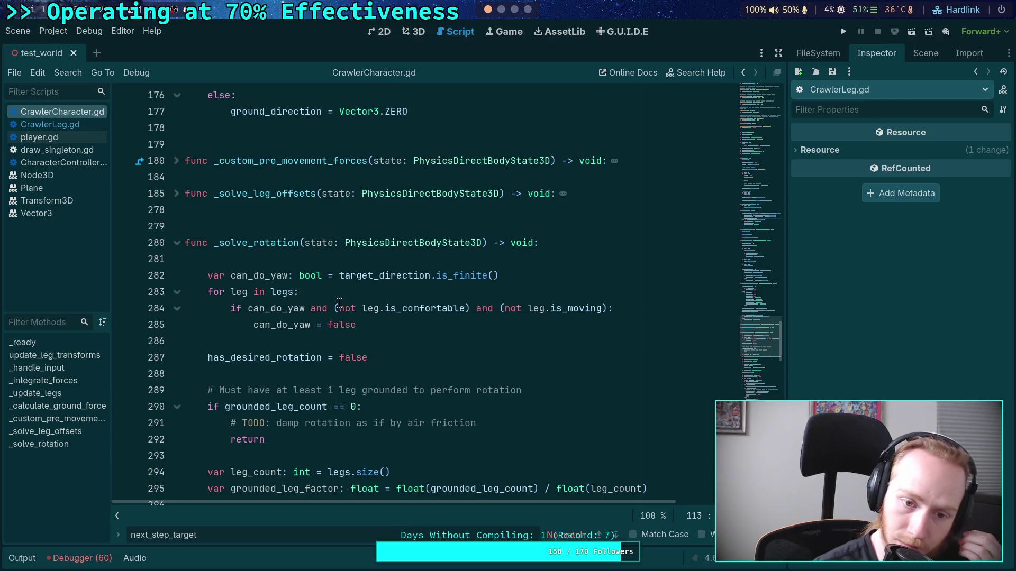
left_click(378, 324)
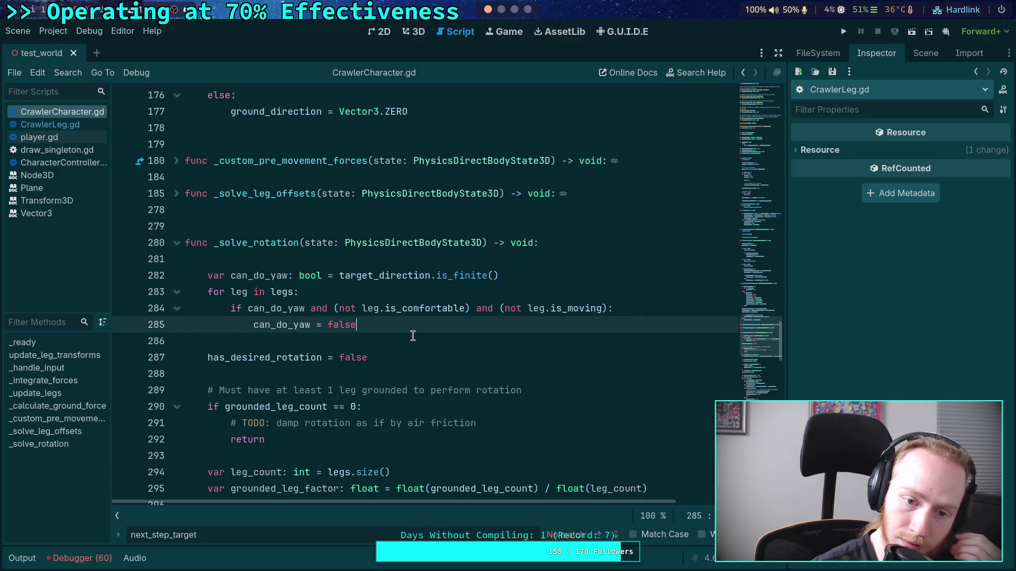
key("Return")
type("break")
left_click_drag(247, 308, 339, 308)
key("BackSpace")
left_click(435, 345)
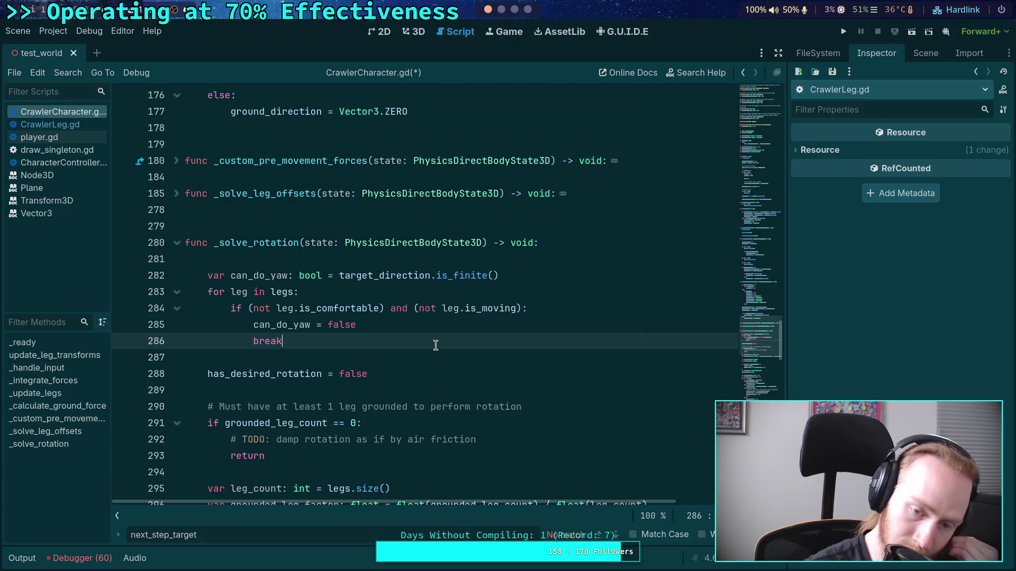
- Wrap the leg loop on lines 284–287 inside 'if can_do_yaw:'
left_click(514, 276)
key("Return")
type("can_do_yaw:")
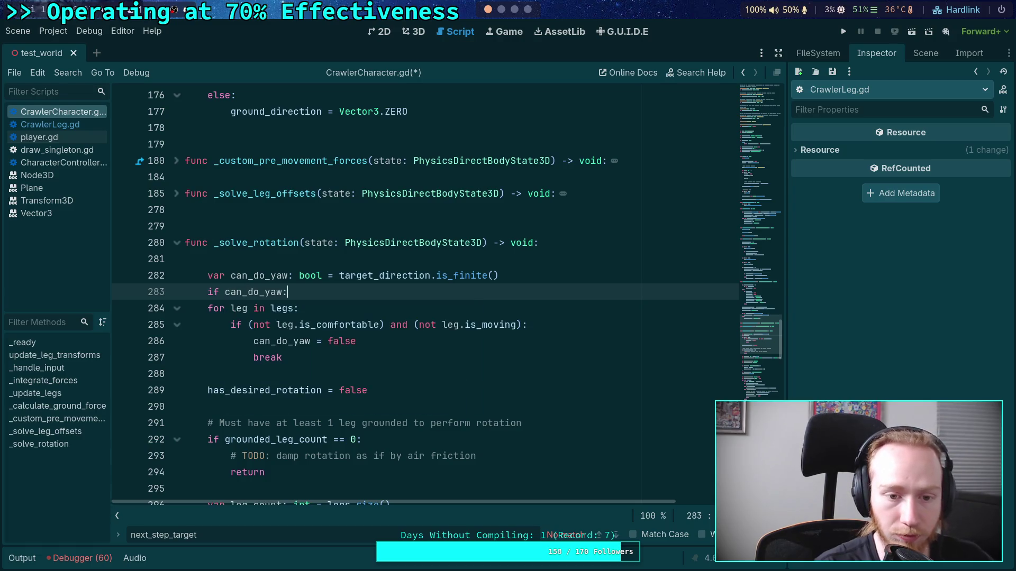
left_click_drag(204, 309, 381, 375)
key("Tab")
left_click(381, 376)
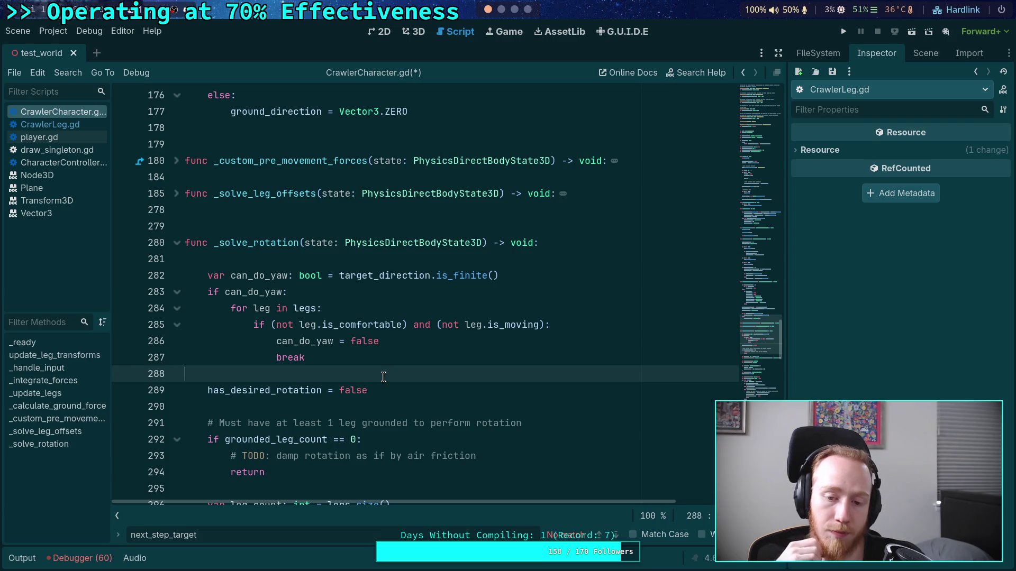
- Rename is_moving to is_stepping in the leg check and save the script
left_click_drag(505, 323, 538, 321)
type("stepping")
key("ctrl+s")
left_click(546, 368)
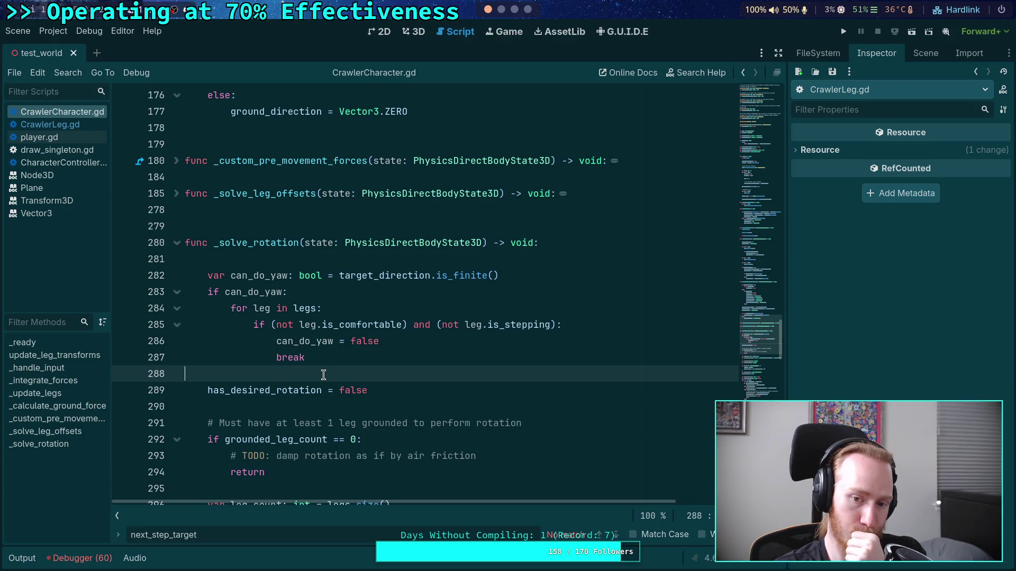
scroll(323, 374, "down", 2)
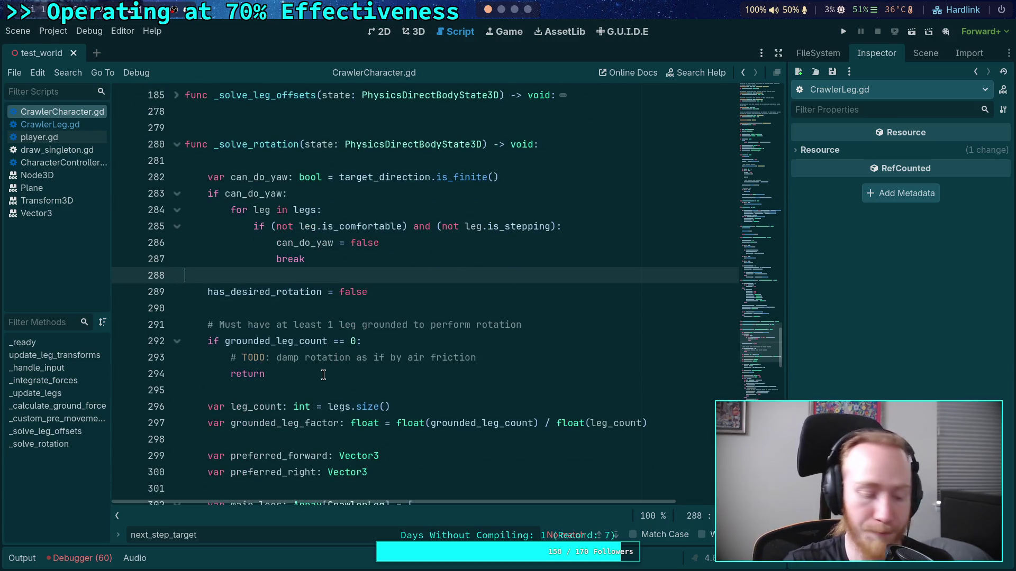
- Search the script for remaining is_moving uses, then run the project with F5
key("ctrl+f")
type("is_moving")
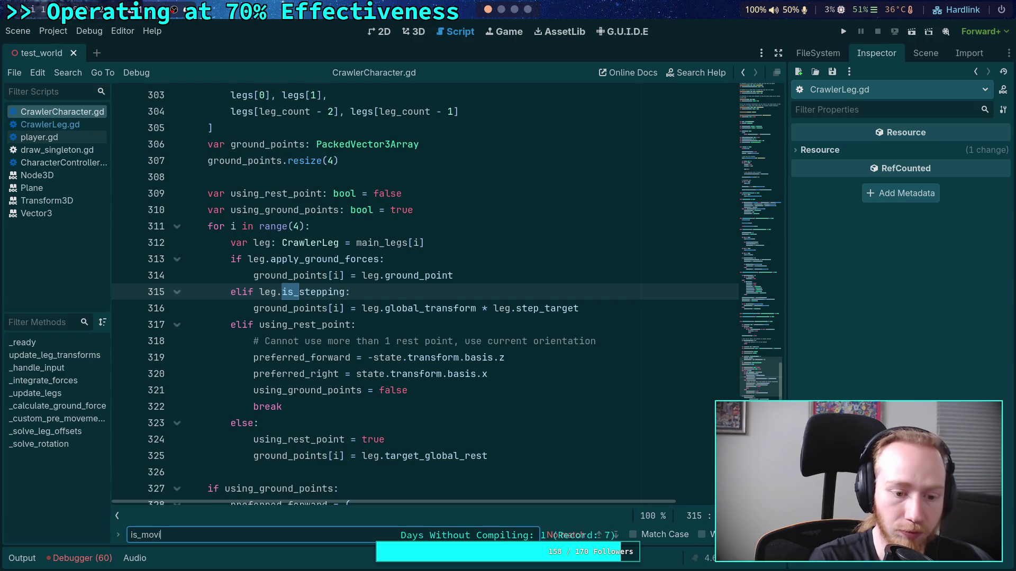
left_click(461, 258)
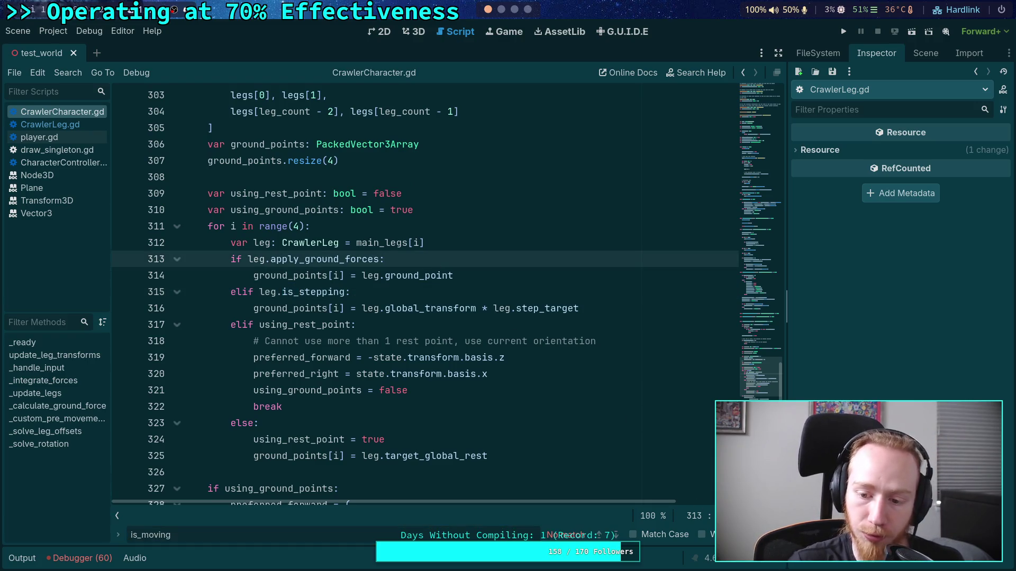
key("Escape")
scroll(453, 313, "up", 6)
left_click(454, 308)
key("F5")
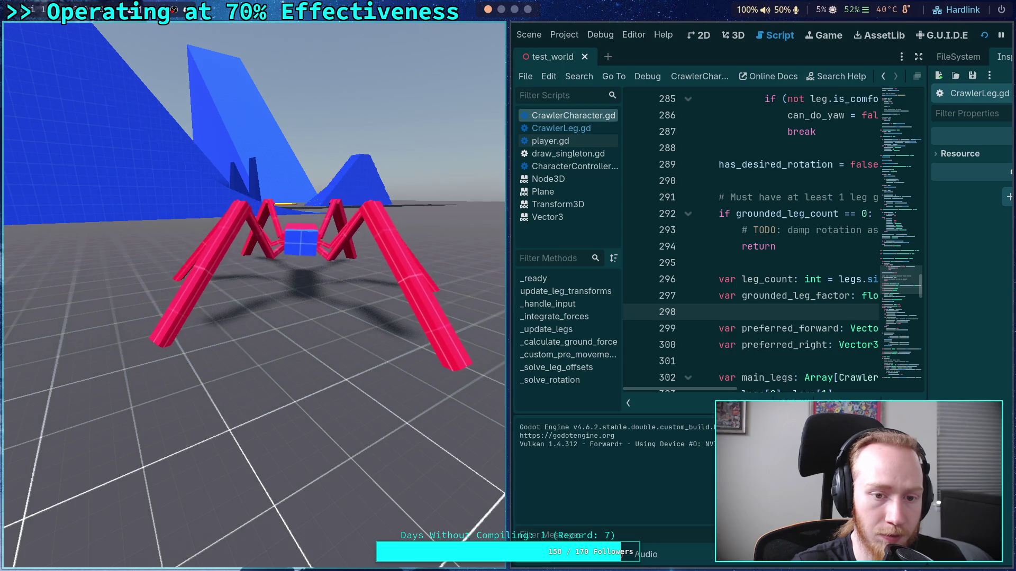
- Restart the running crawler test, then stop the game
key("F5")
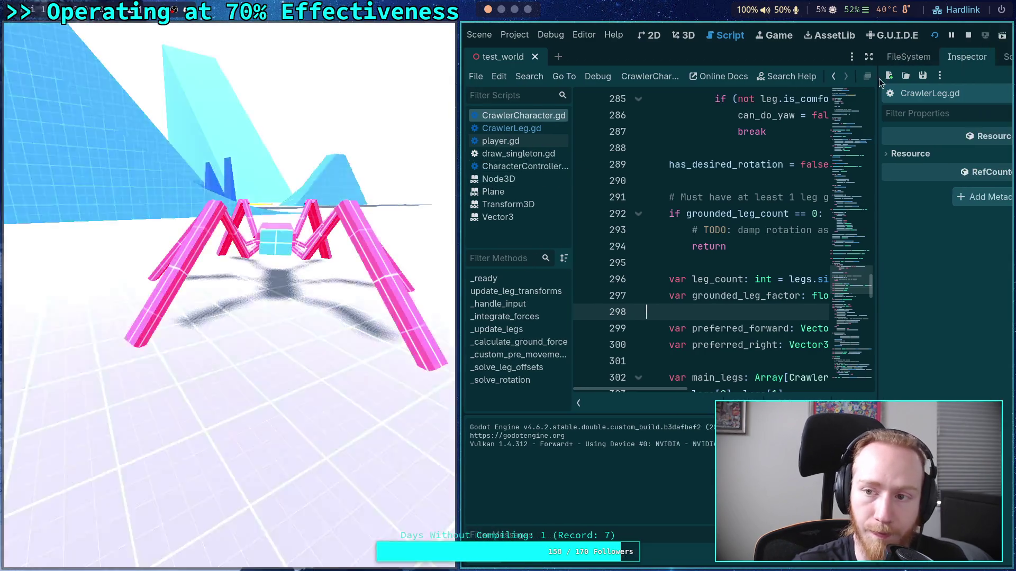
left_click(968, 35)
- Review _solve_rotation, highlighting has_desired_rotation on line 289
scroll(370, 264, "up", 3)
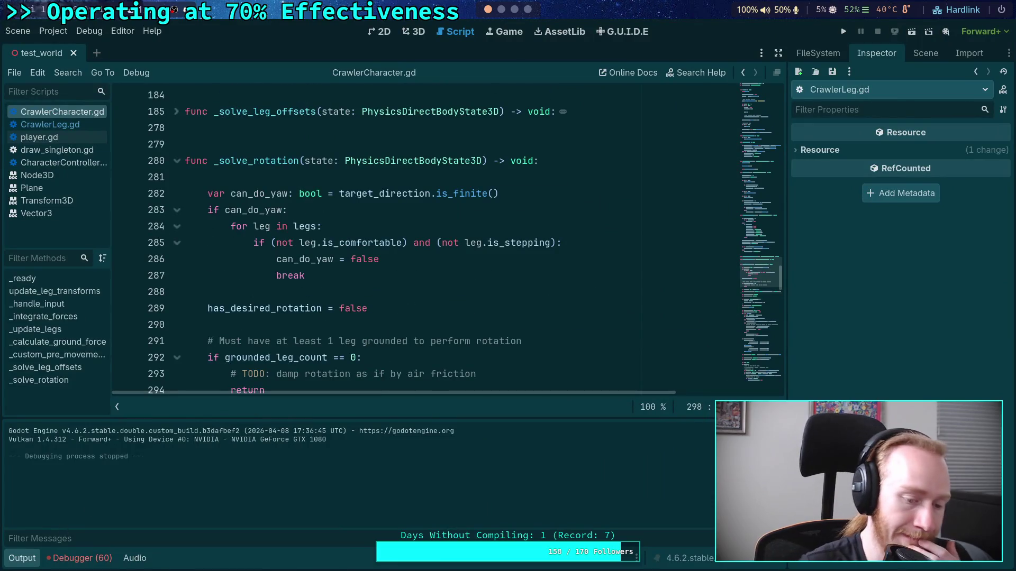
scroll(272, 345, "up", 4)
scroll(269, 347, "down", 4)
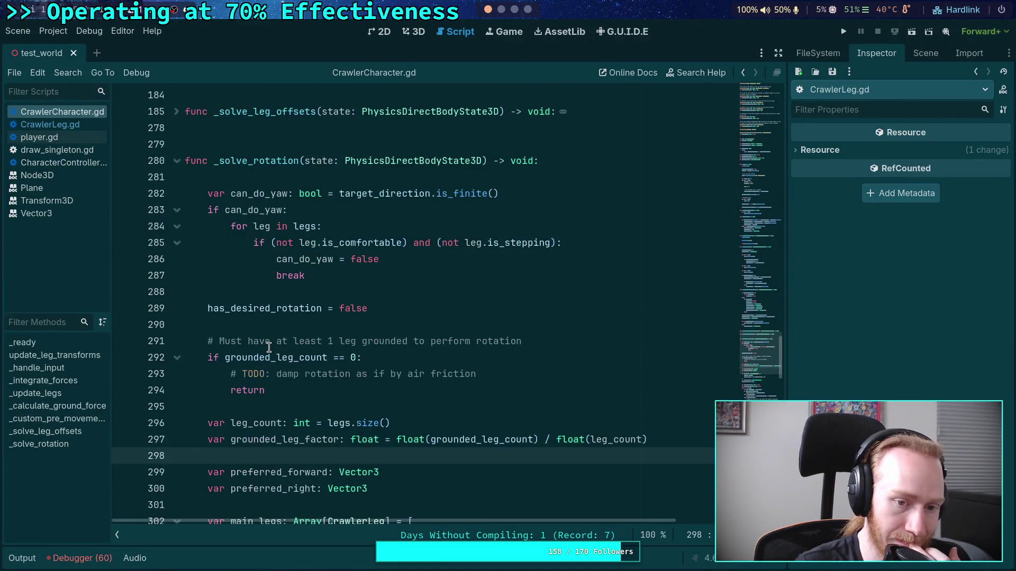
scroll(328, 353, "down", 1)
scroll(316, 352, "down", 1)
double_click(267, 210)
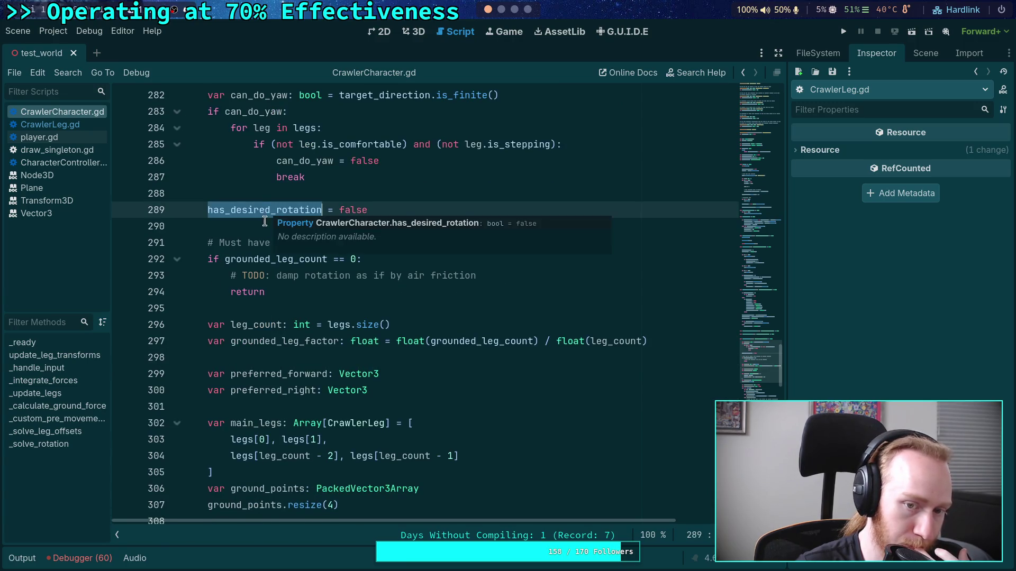
scroll(259, 342, "up", 2)
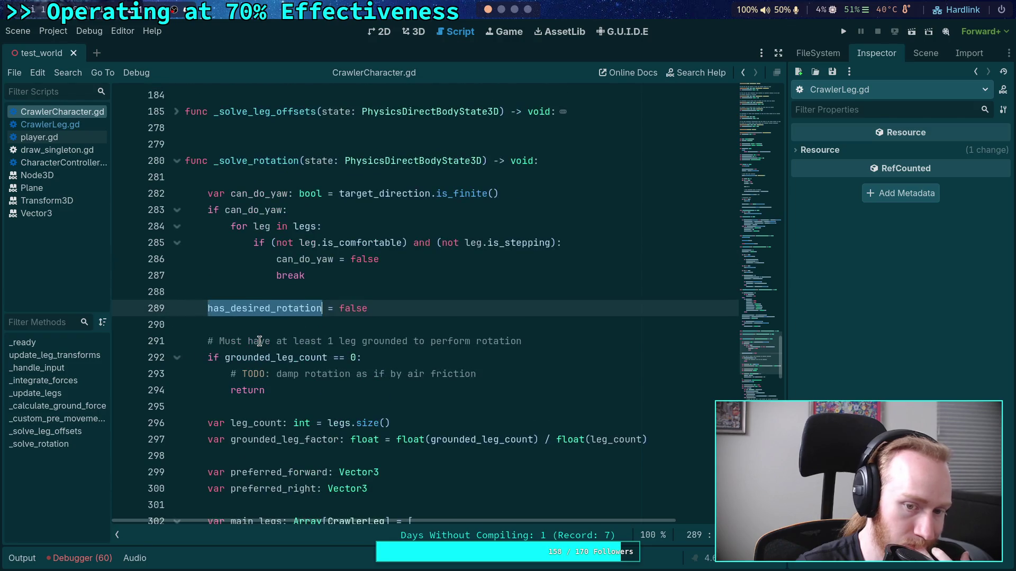
scroll(241, 293, "down", 2)
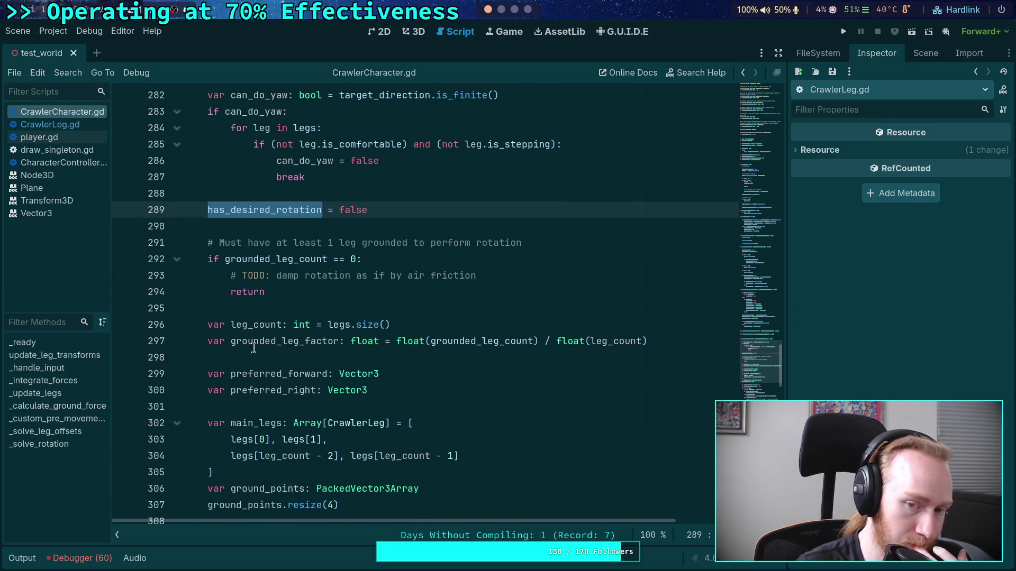
left_click(239, 310)
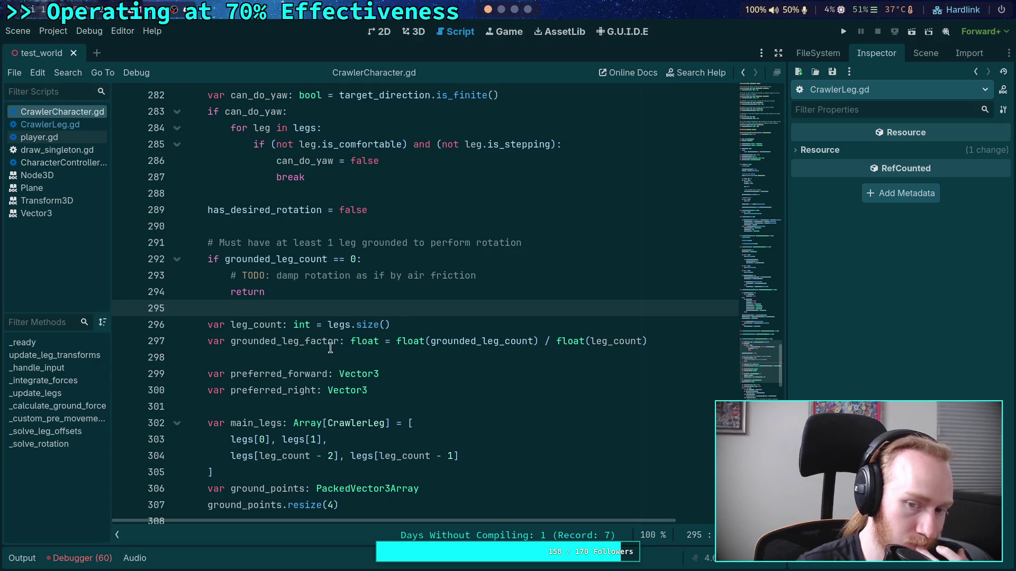
- Read further down CrawlerCharacter.gd to the code around line 370
scroll(340, 343, "down", 2)
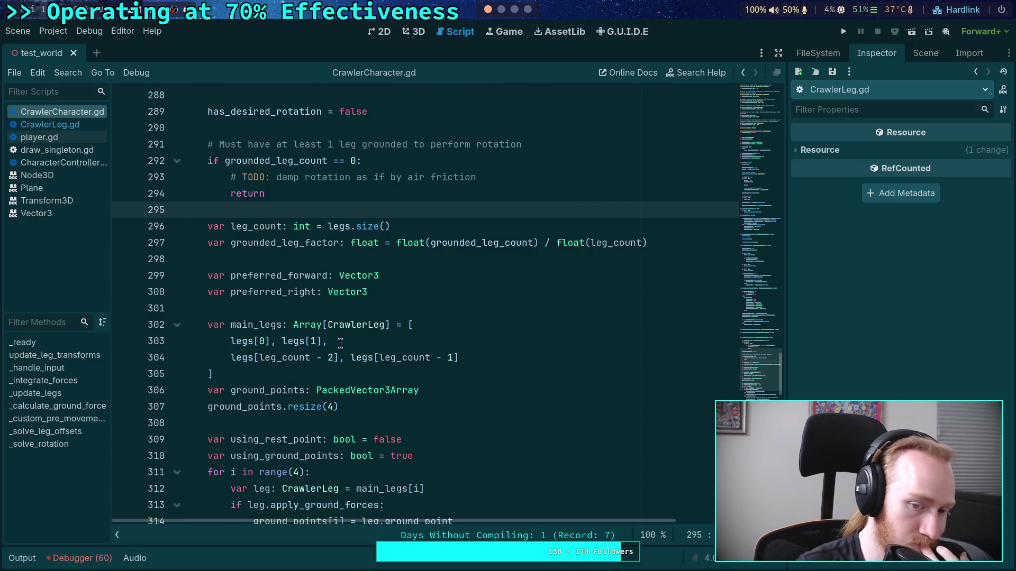
scroll(340, 343, "down", 2)
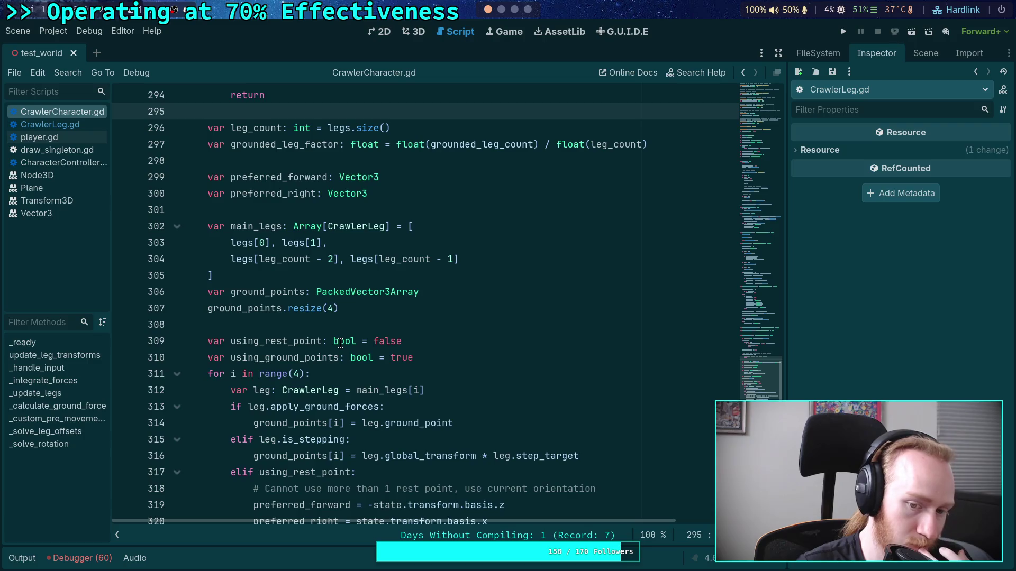
scroll(341, 343, "down", 3)
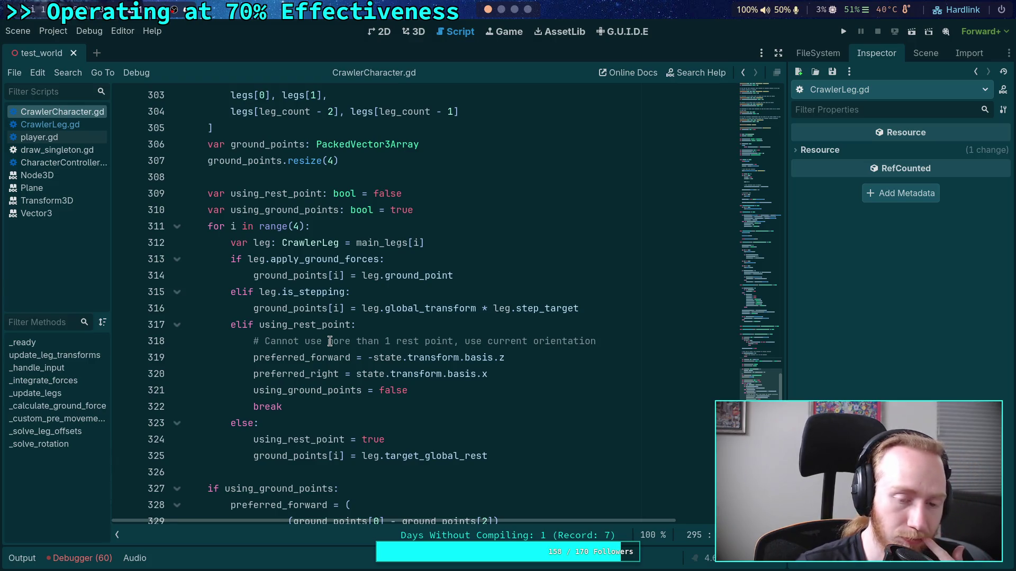
scroll(348, 391, "down", 8)
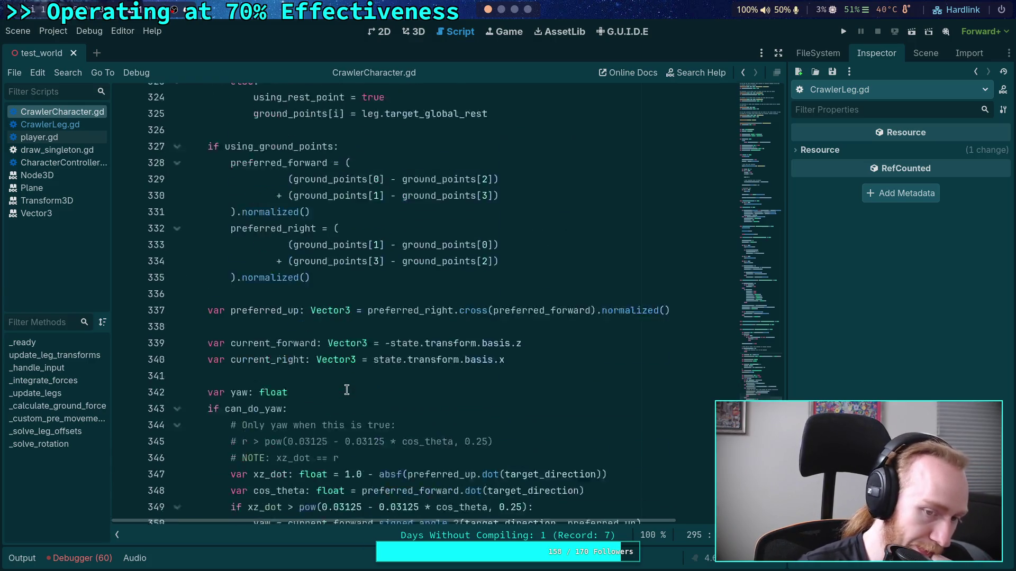
scroll(347, 390, "down", 2)
scroll(363, 391, "down", 8)
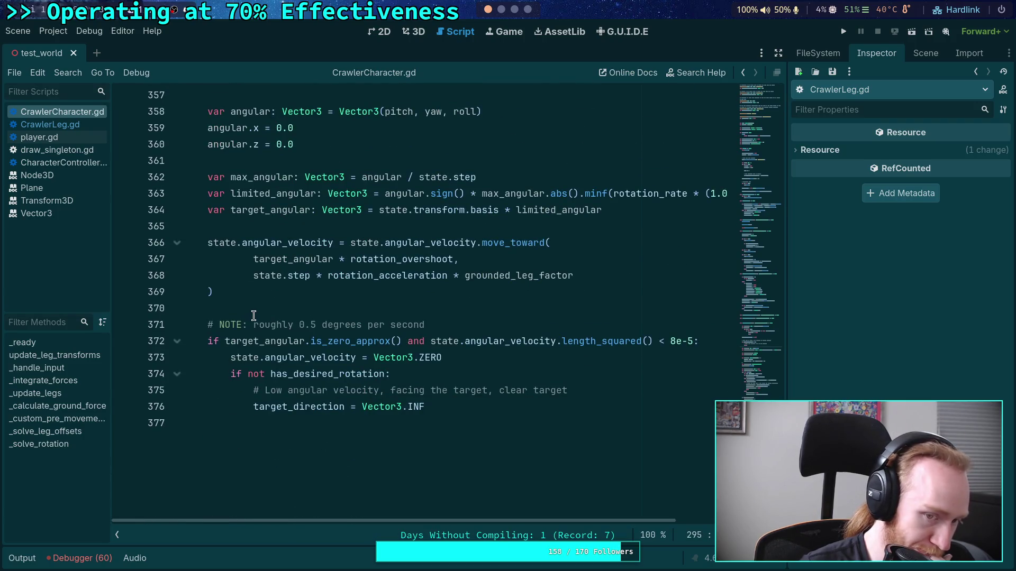
left_click(253, 315)
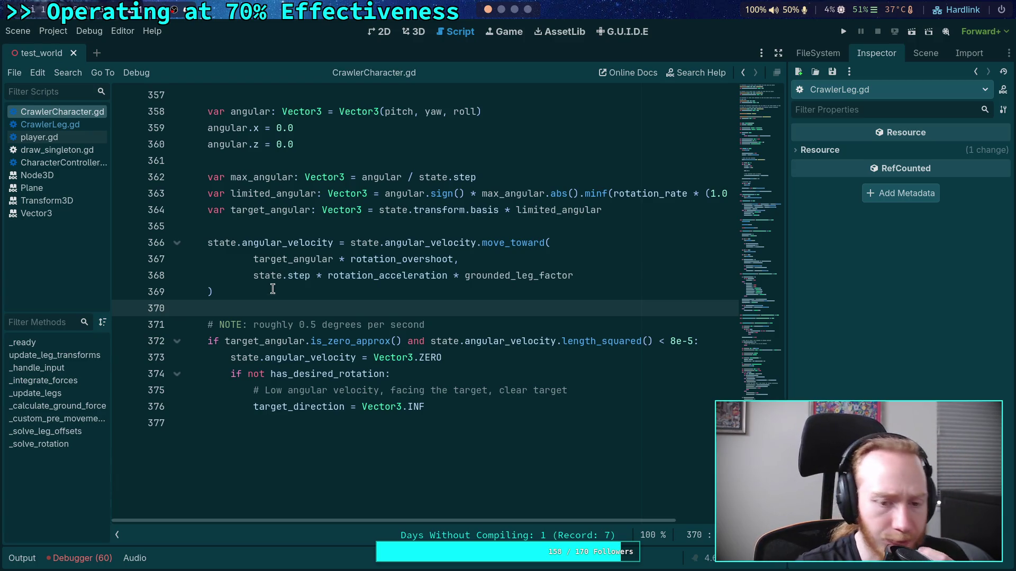
mouse_move(279, 263)
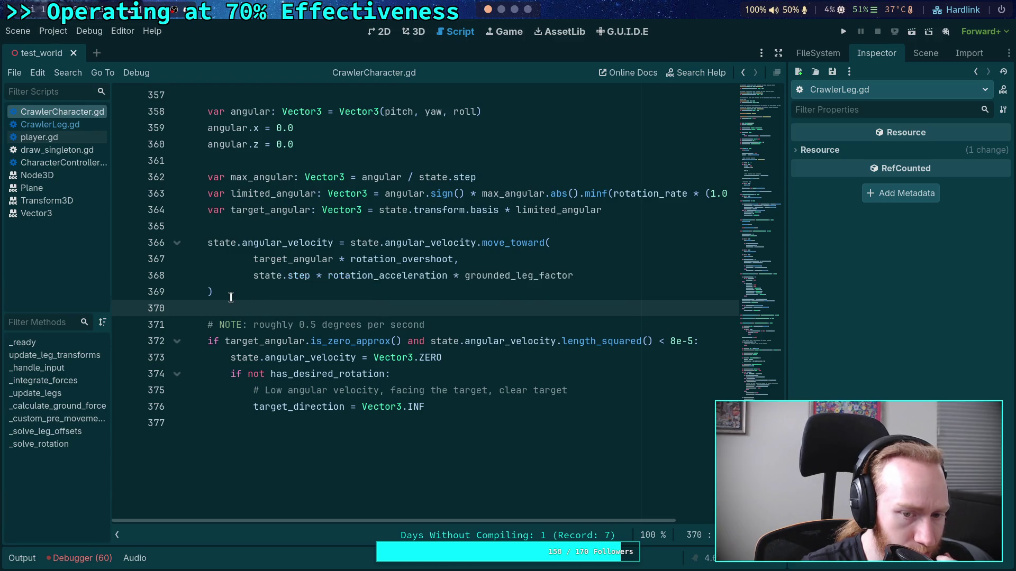
scroll(231, 297, "up", 20)
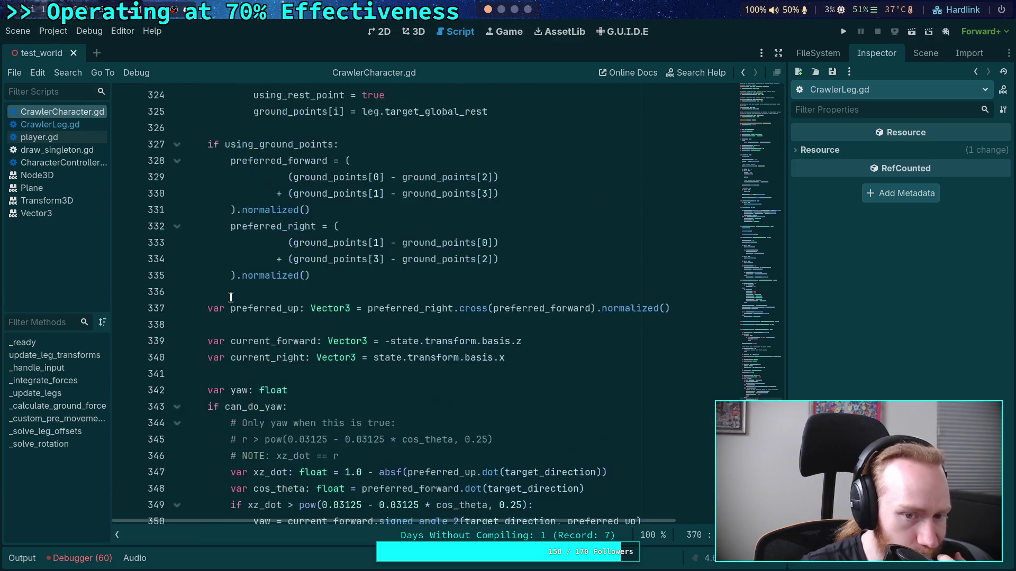
scroll(157, 268, "up", 3)
- Fold _solve_rotation, unfold _solve_leg_offsets and select grounded_leg_count on line 194
left_click(176, 303)
left_click(177, 264)
scroll(236, 301, "down", 3)
scroll(236, 301, "down", 2)
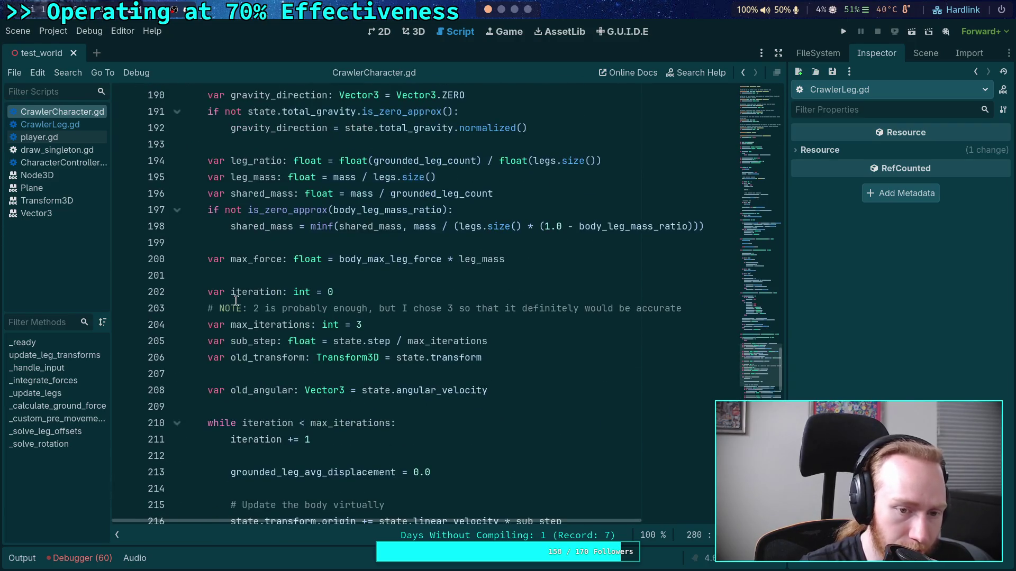
scroll(236, 300, "down", 1)
scroll(236, 300, "up", 2)
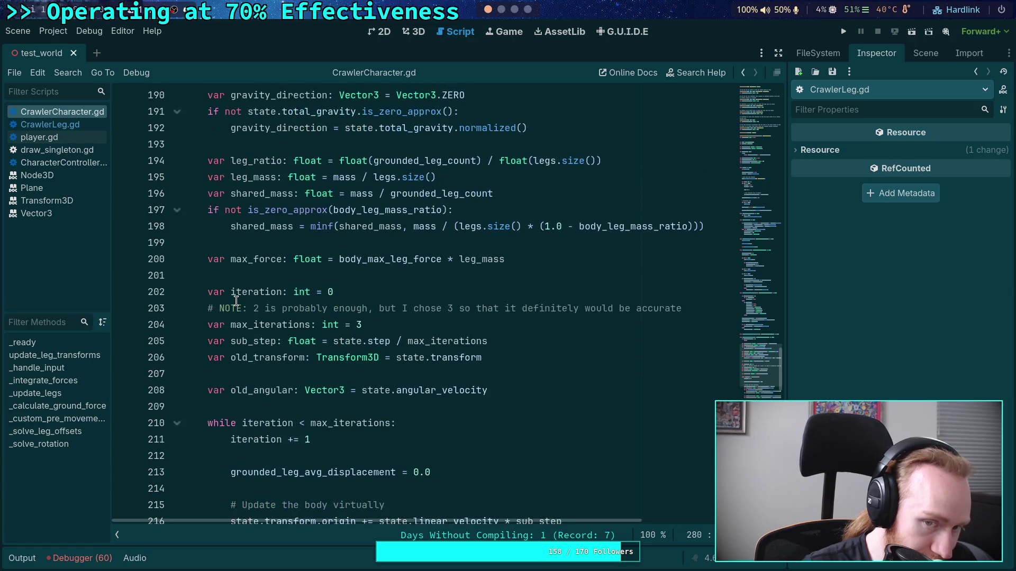
scroll(236, 300, "up", 1)
double_click(422, 260)
- Scroll further down through the _solve_leg_offsets leg-force code in CrawlerCharacter.gd
scroll(304, 373, "down", 8)
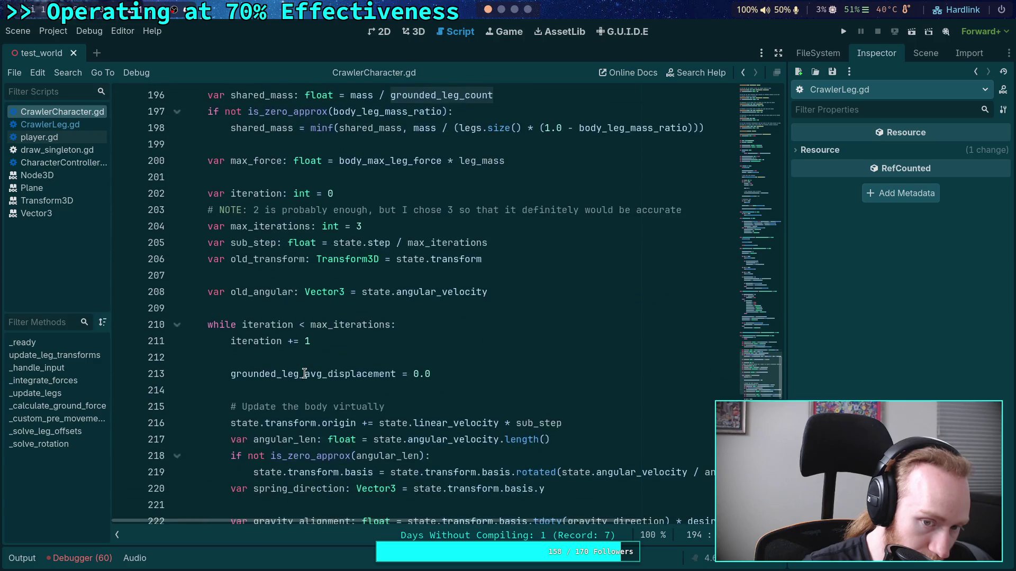
scroll(305, 373, "down", 5)
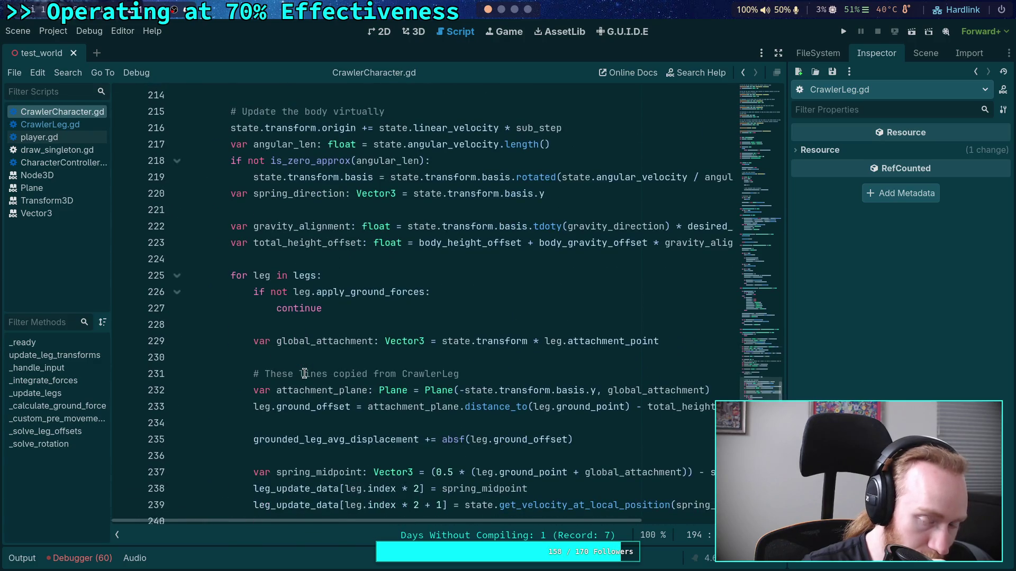
scroll(304, 373, "down", 6)
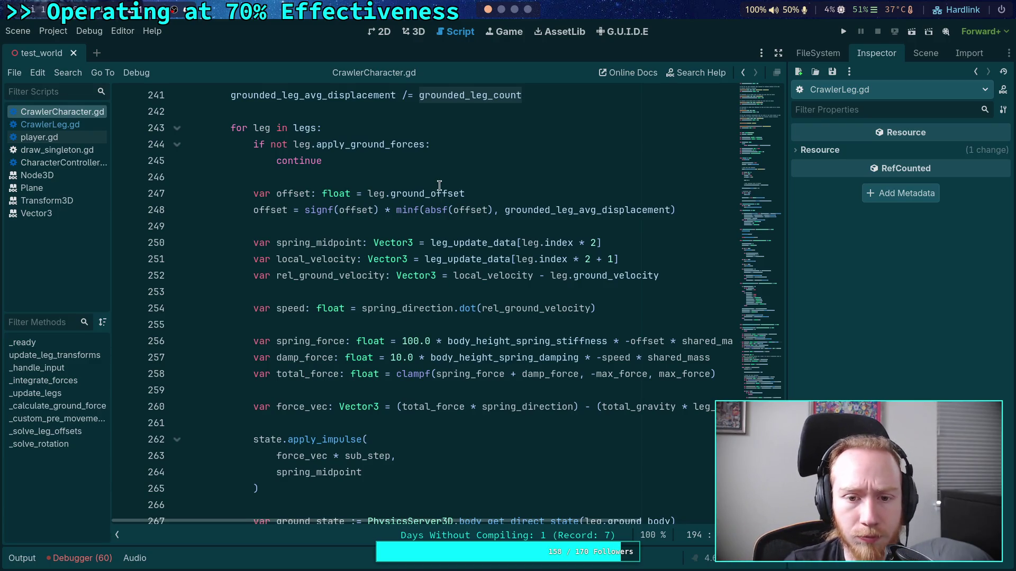
mouse_move(433, 194)
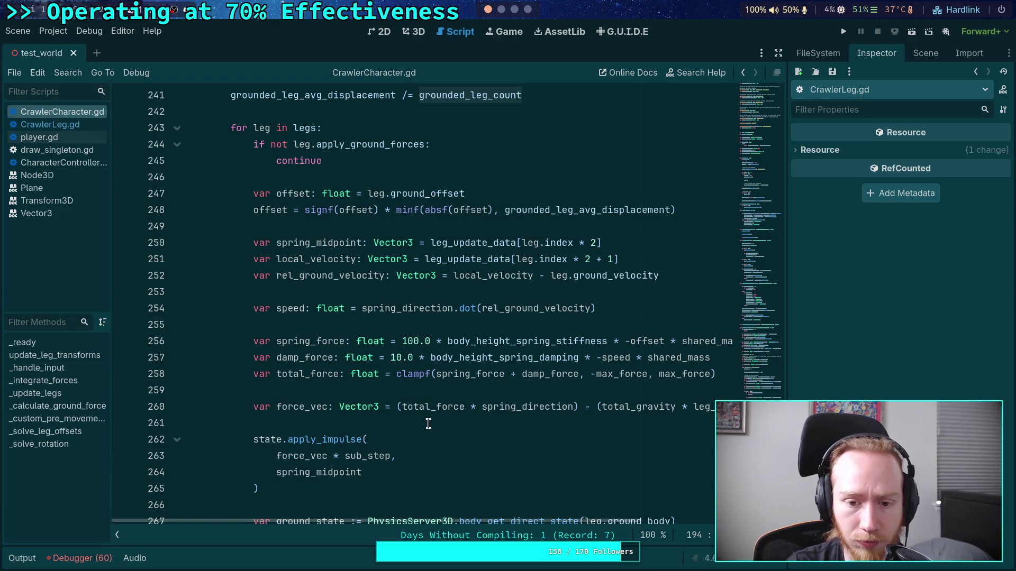
scroll(413, 320, "down", 4)
mouse_move(370, 521)
left_mouse_down()
mouse_move(573, 526)
mouse_move(326, 517)
left_mouse_up()
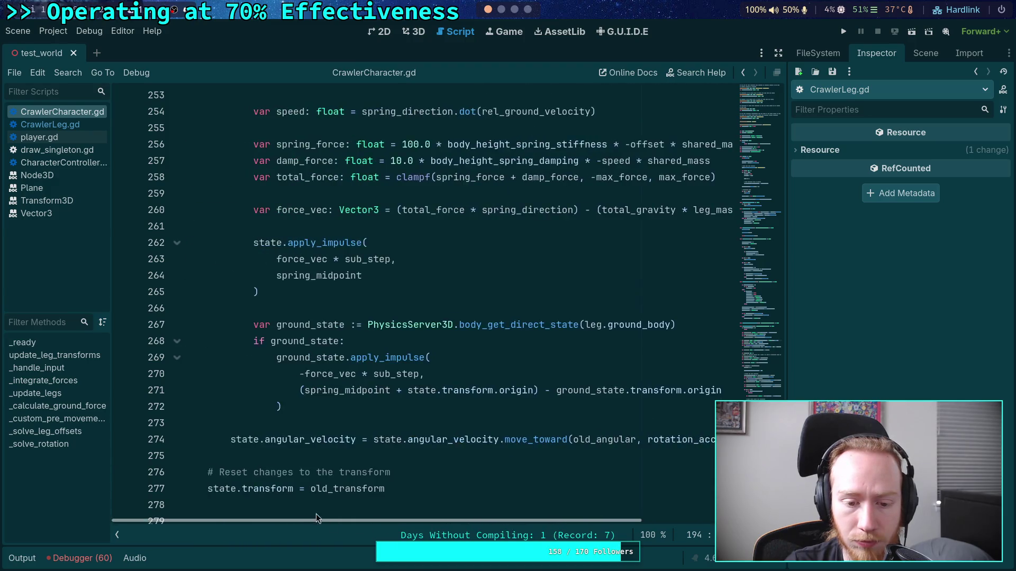
scroll(339, 497, "down", 3)
scroll(354, 481, "up", 6)
scroll(354, 481, "up", 11)
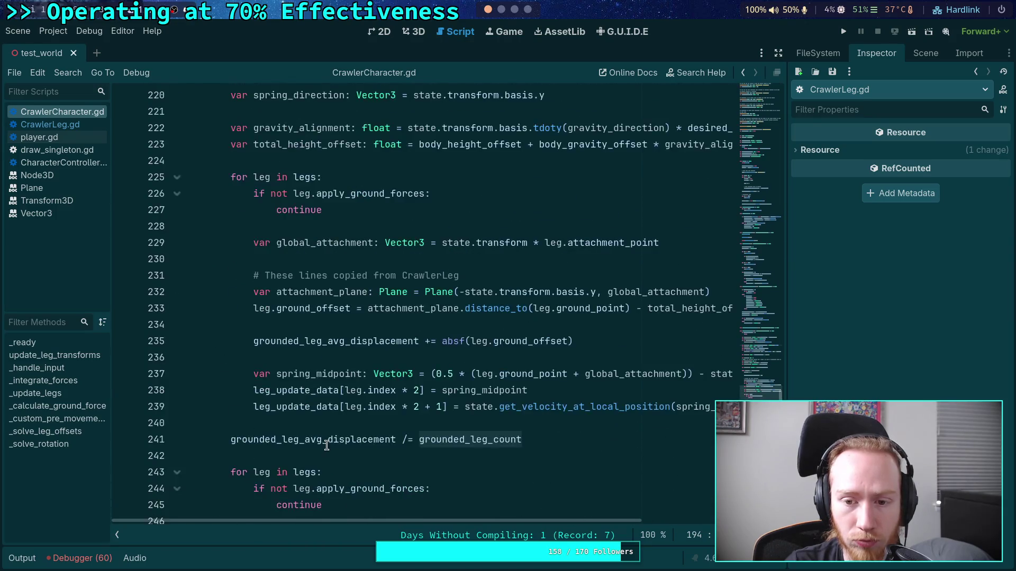
- Fold _solve_leg_offsets and scroll back up through CrawlerCharacter.gd past line 155
key("alt+f")
left_click(272, 360)
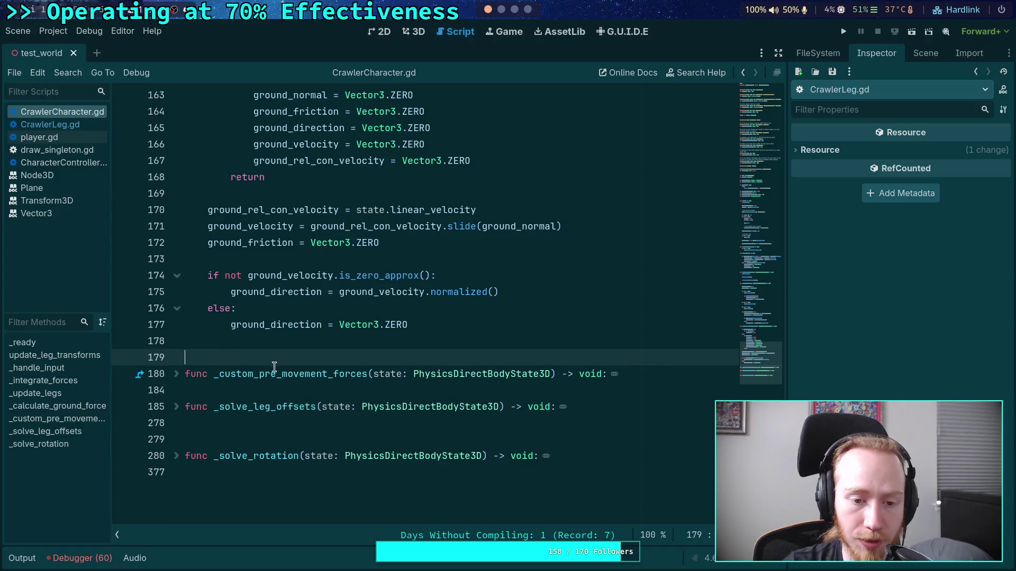
scroll(306, 387, "up", 2)
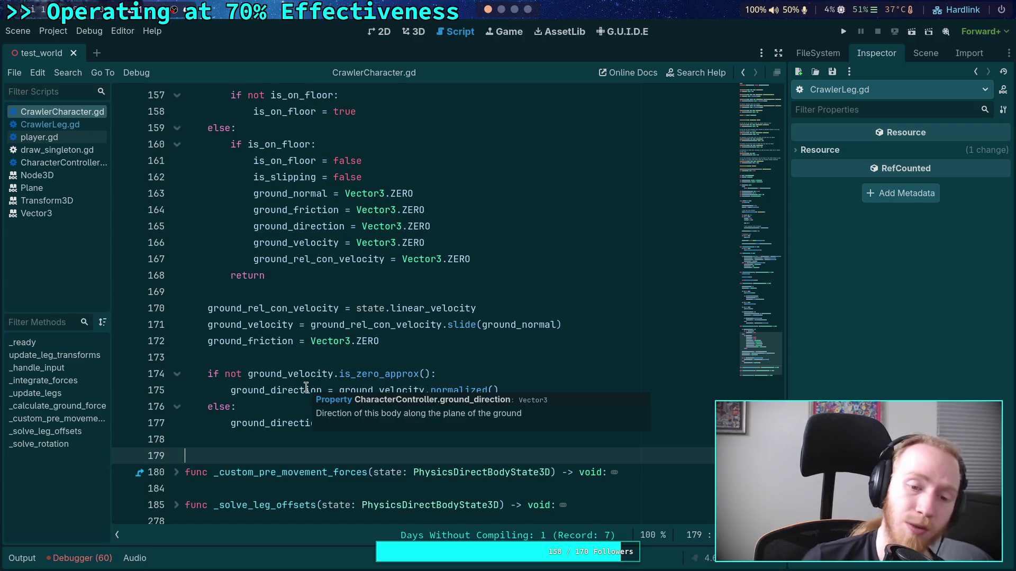
left_click(365, 358)
scroll(370, 365, "up", 6)
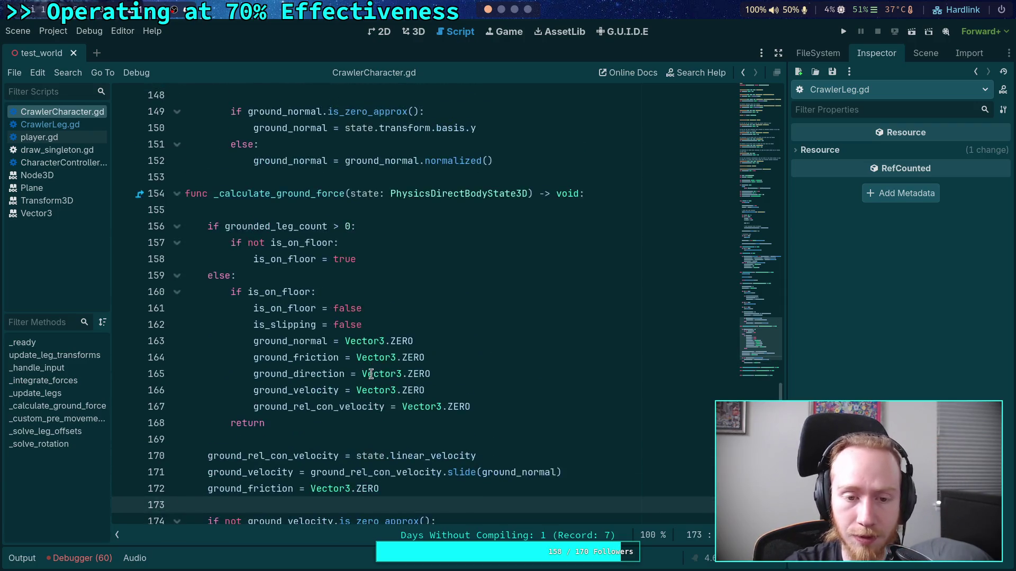
left_click(329, 357)
scroll(329, 357, "up", 2)
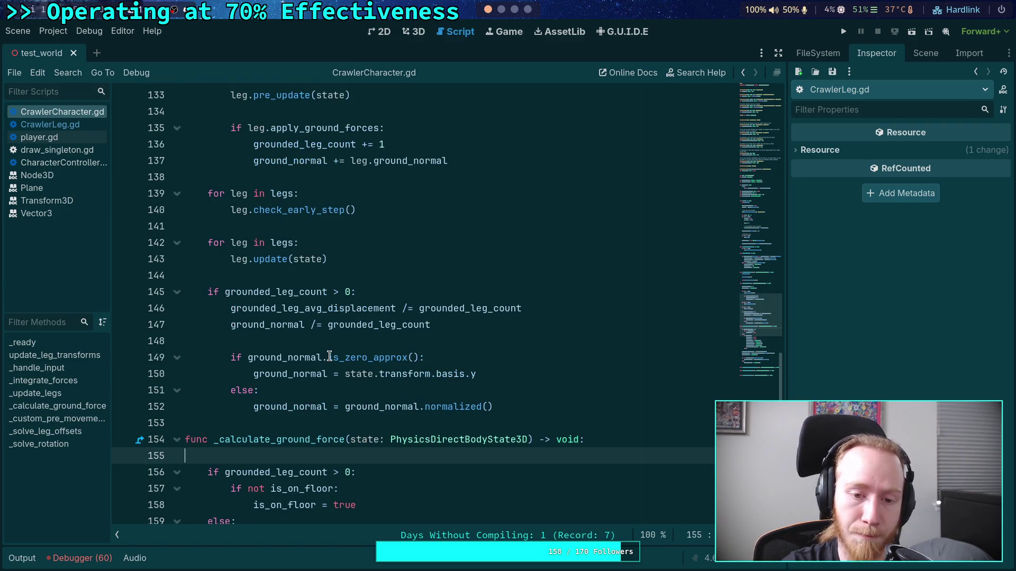
scroll(329, 357, "down", 3)
scroll(329, 357, "up", 8)
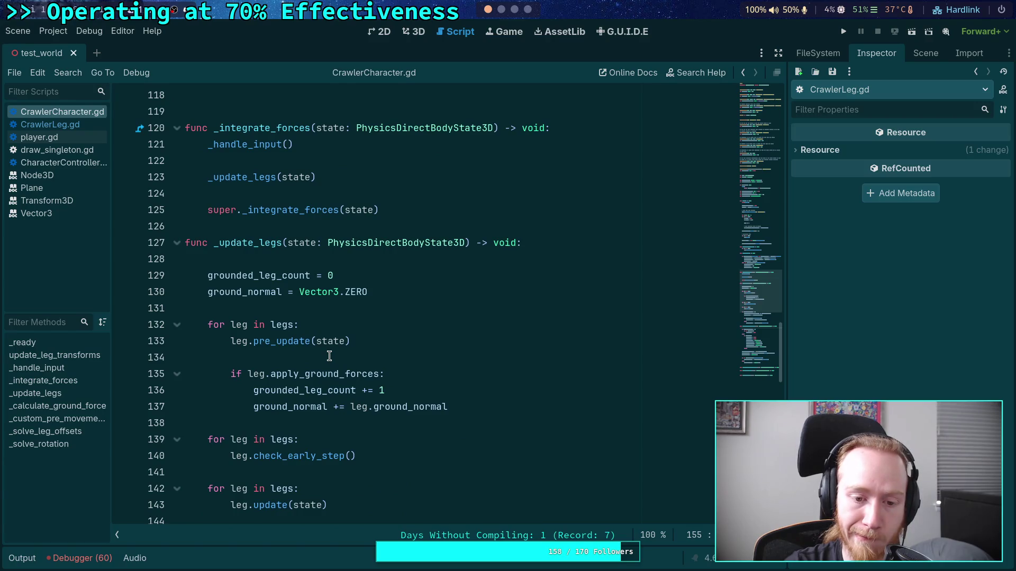
scroll(329, 356, "up", 3)
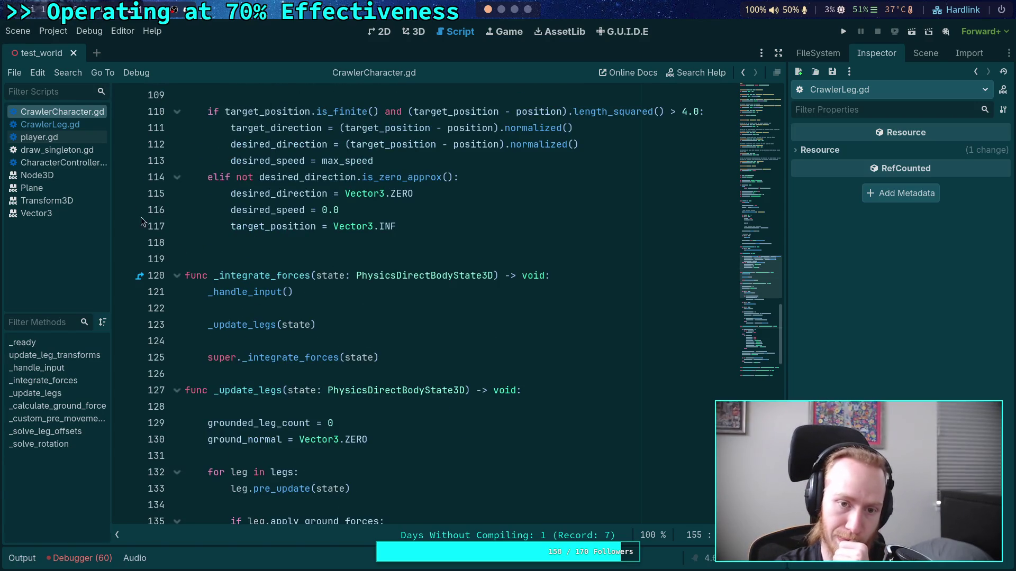
- Switch to CrawlerLeg.gd and search it for is_moving
left_click(81, 124)
key("ctrl+f")
type("is_moving")
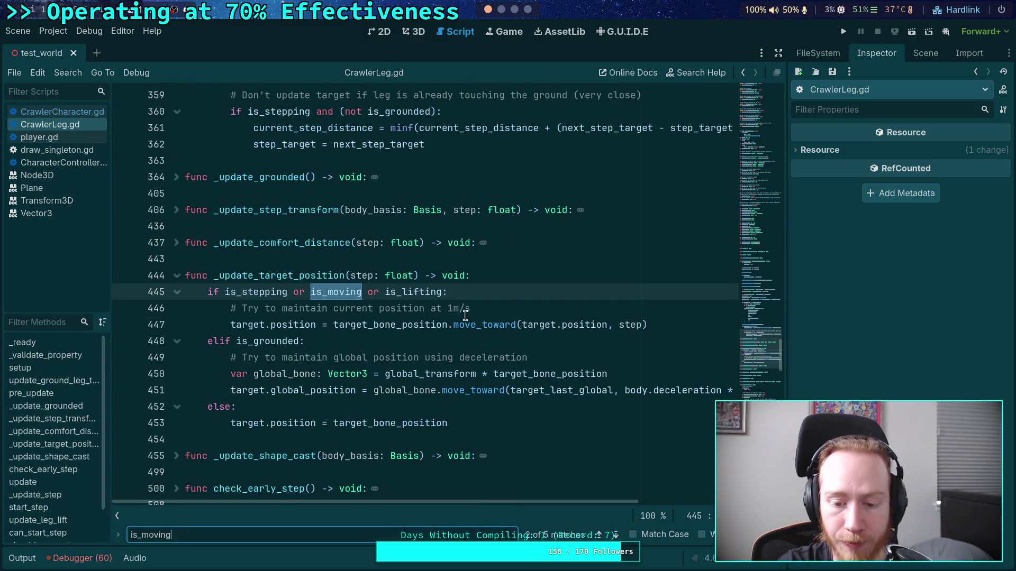
left_click(613, 535)
left_click(614, 535)
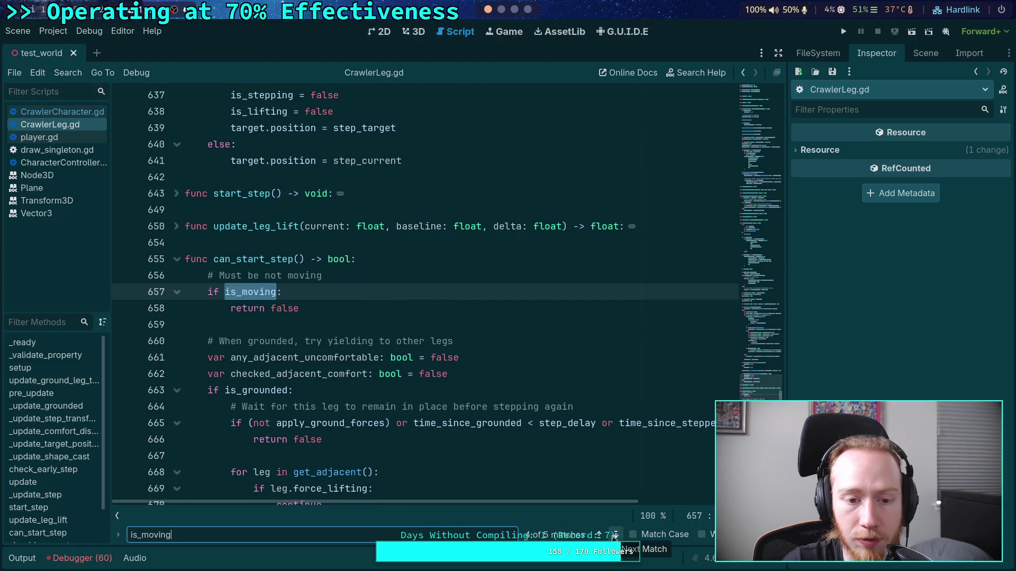
left_click(613, 535)
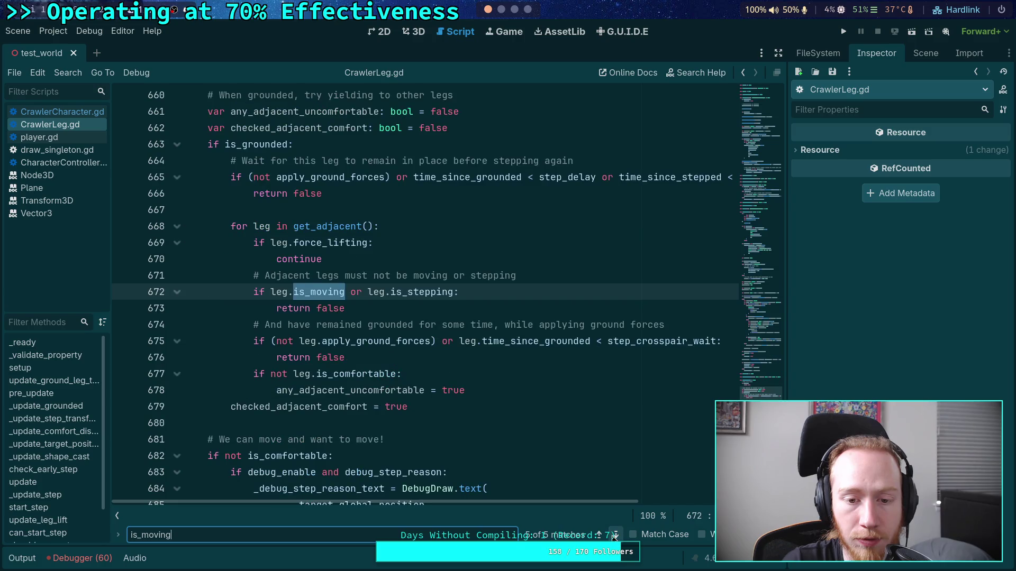
left_click(614, 536)
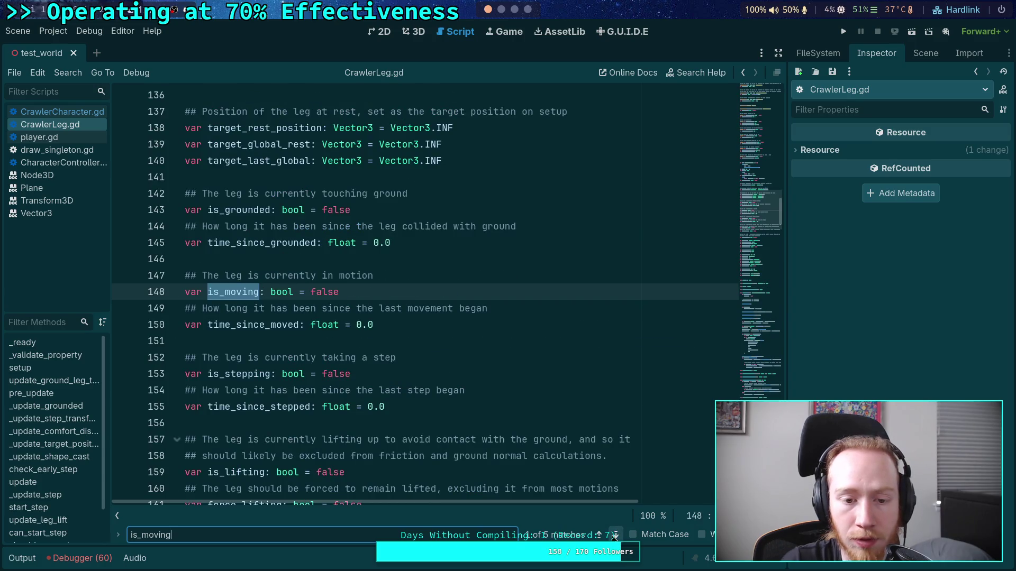
key("Escape")
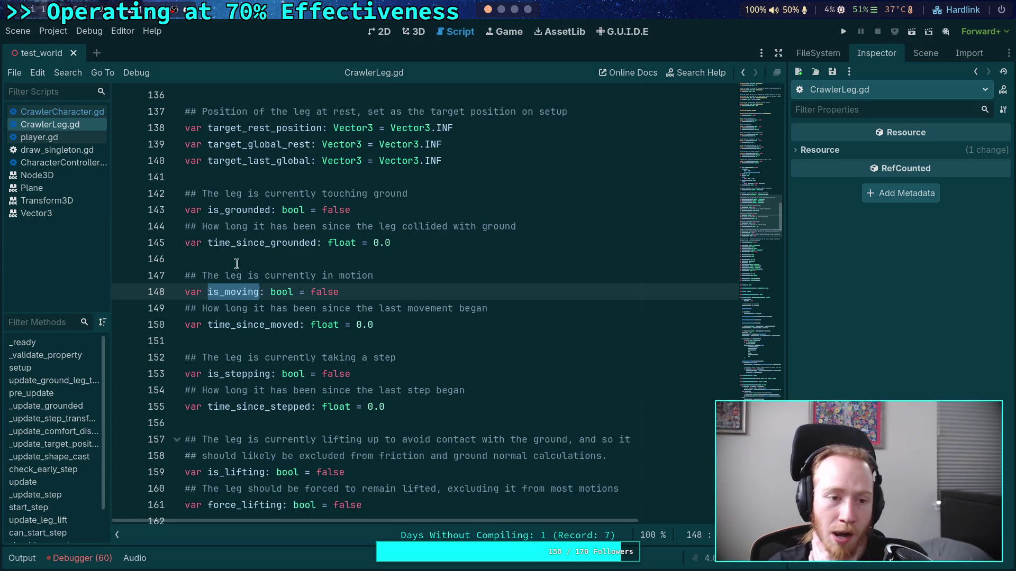
left_click(400, 193)
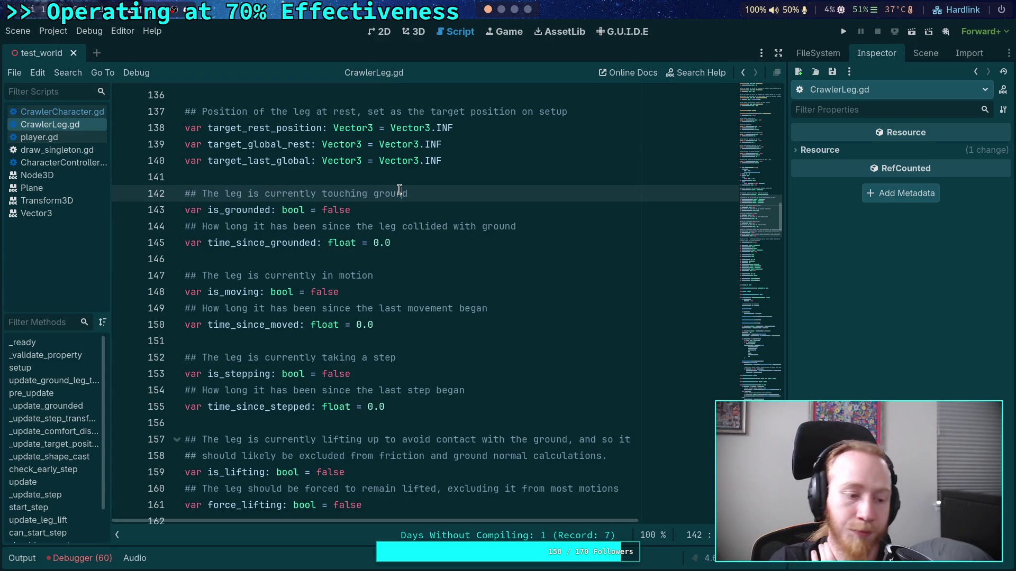
left_click(313, 342)
scroll(353, 303, "up", 3)
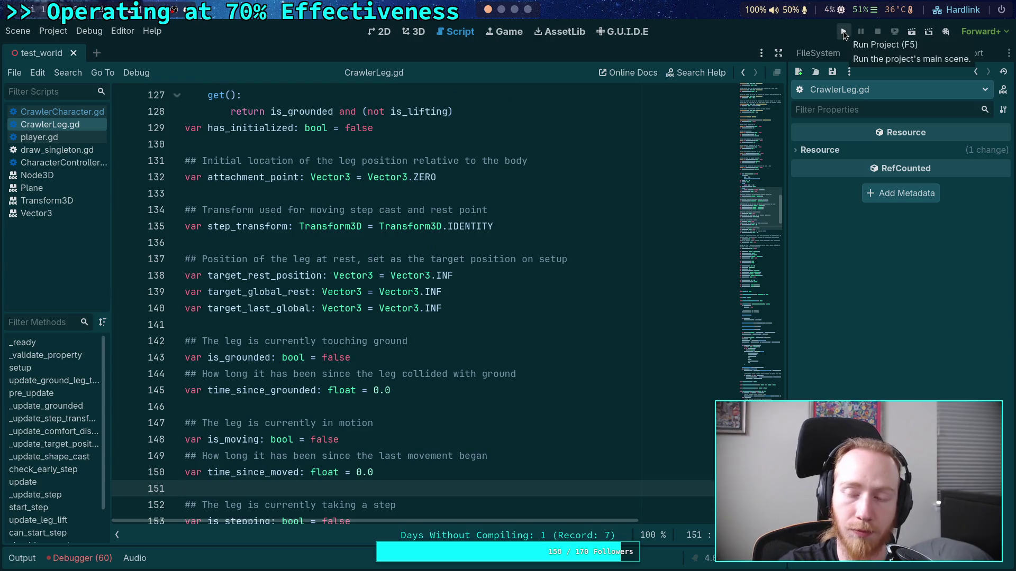
- Test-run the crawler project, then stop the game and collapse the Output panel
left_click(843, 32)
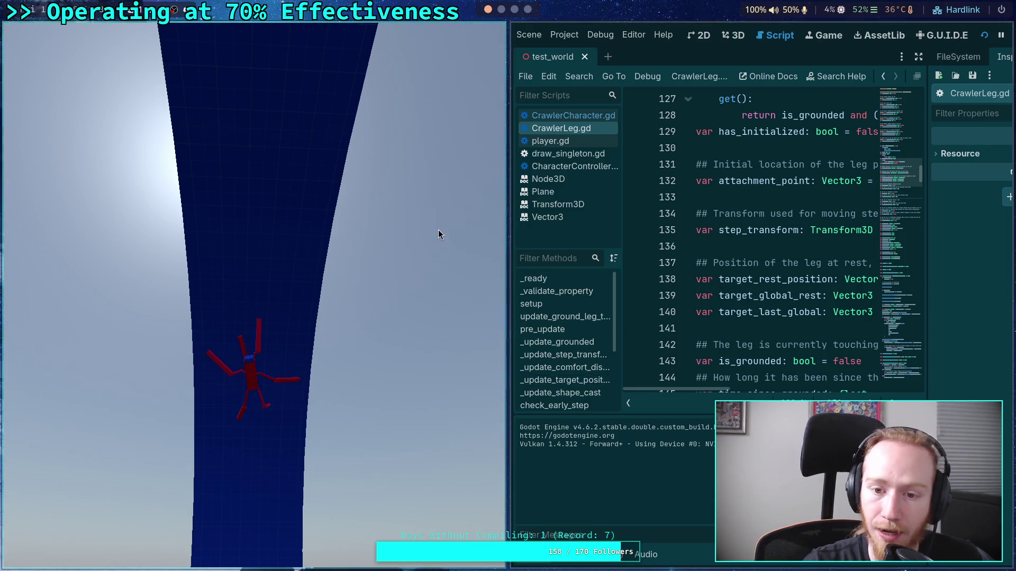
key("super+ctrl+Left")
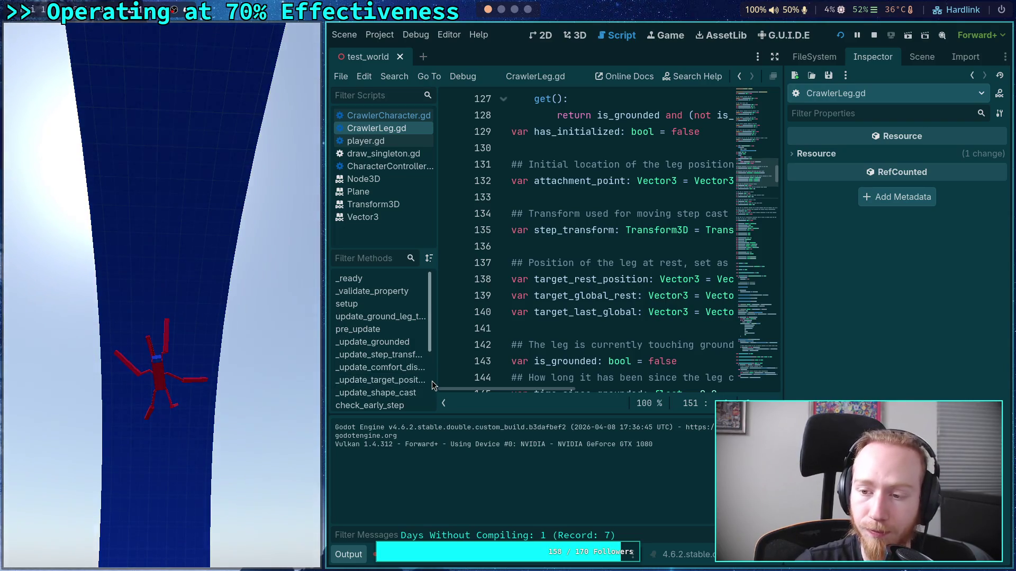
left_click(874, 35)
left_click(23, 561)
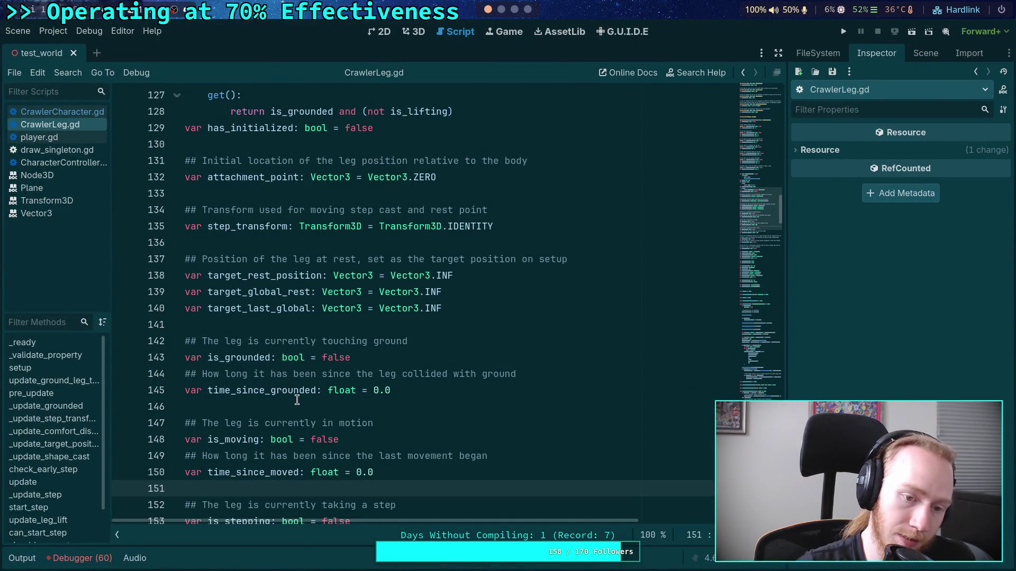
- Fold _update_step and review can_start_step's (not apply_ground_forces) check and return false on lines 665-666
scroll(378, 419, "down", 4)
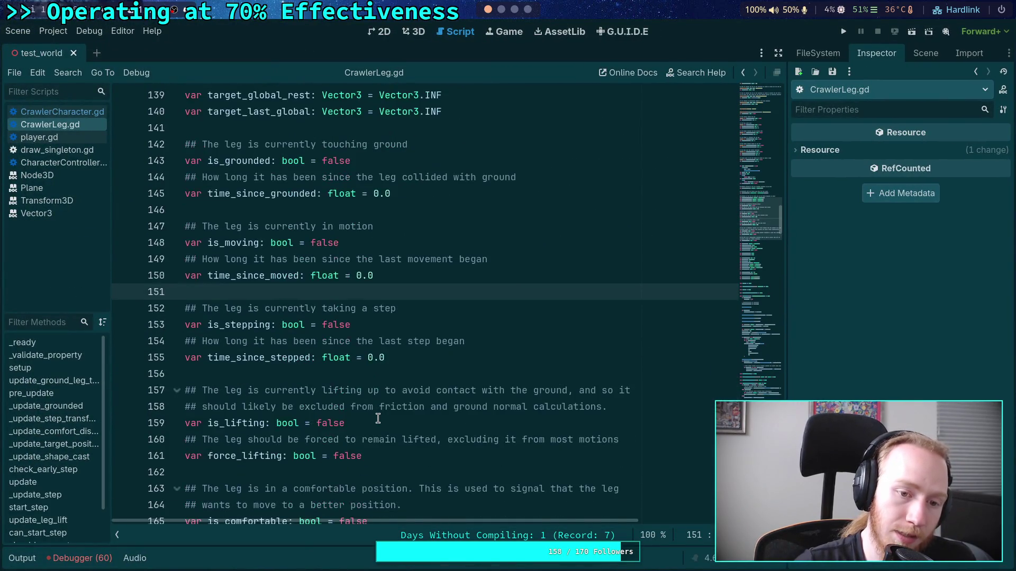
mouse_move(741, 217)
left_mouse_down()
mouse_move(751, 227)
mouse_move(741, 342)
mouse_move(745, 319)
left_mouse_up()
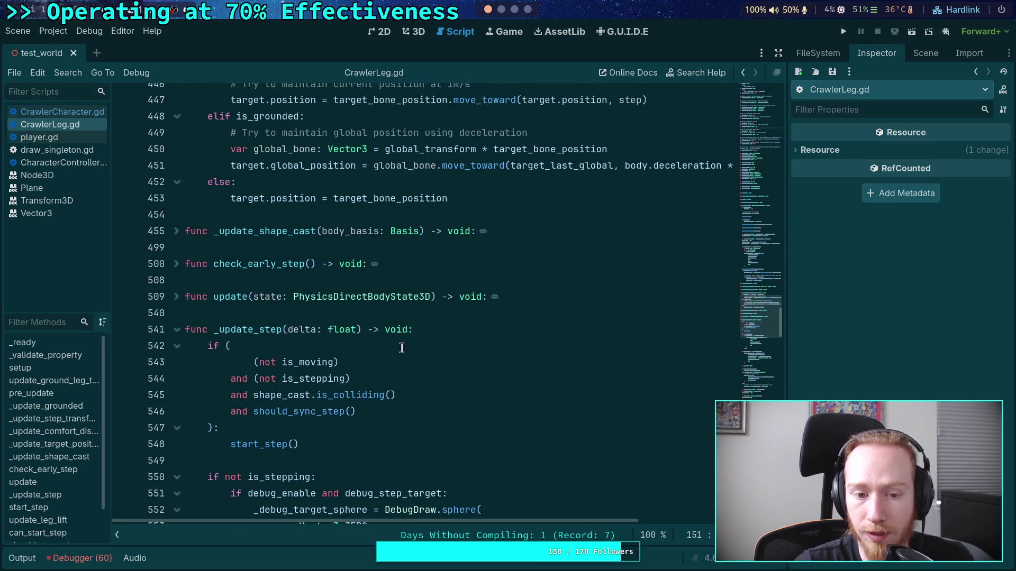
left_click(178, 329)
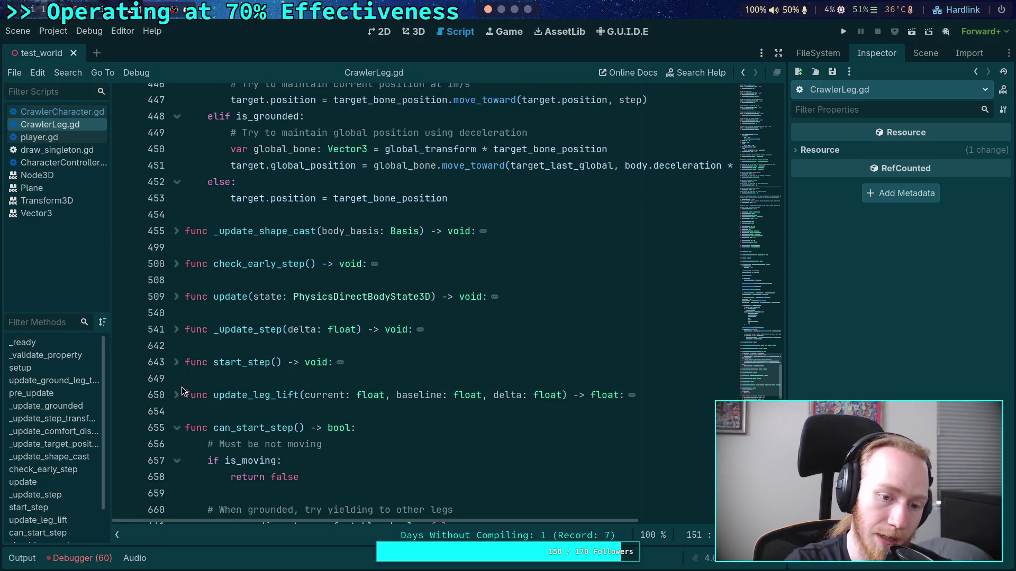
scroll(281, 415, "down", 9)
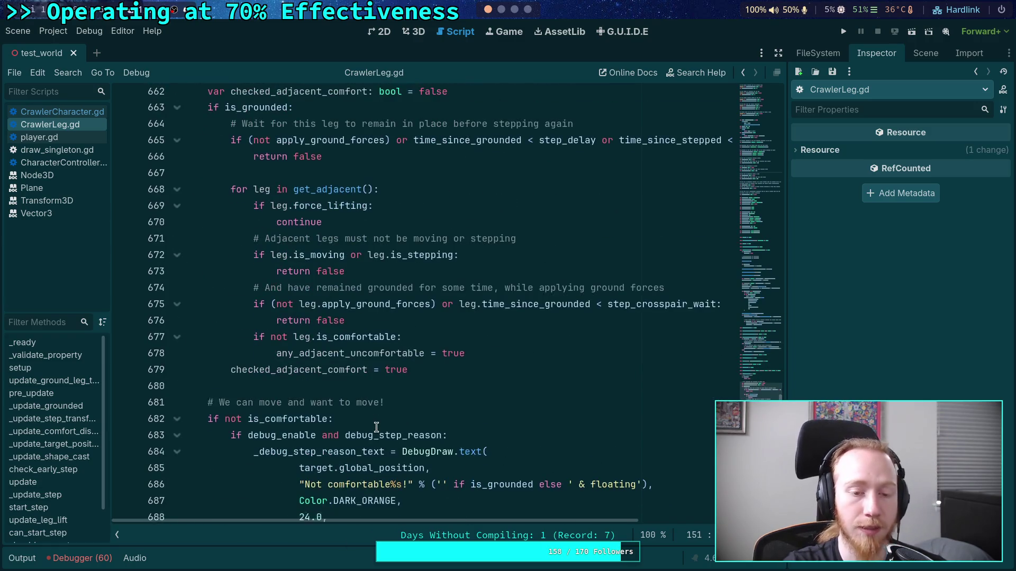
scroll(377, 428, "up", 2)
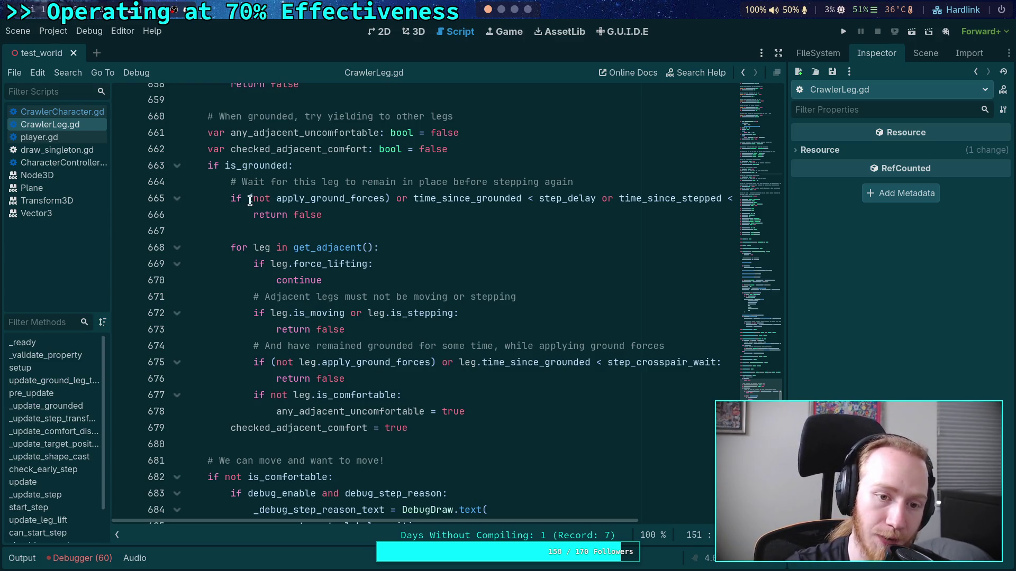
left_click_drag(249, 201, 391, 199)
mouse_move(236, 215)
left_mouse_down()
mouse_move(717, 200)
mouse_move(652, 206)
left_mouse_up()
left_click(467, 265)
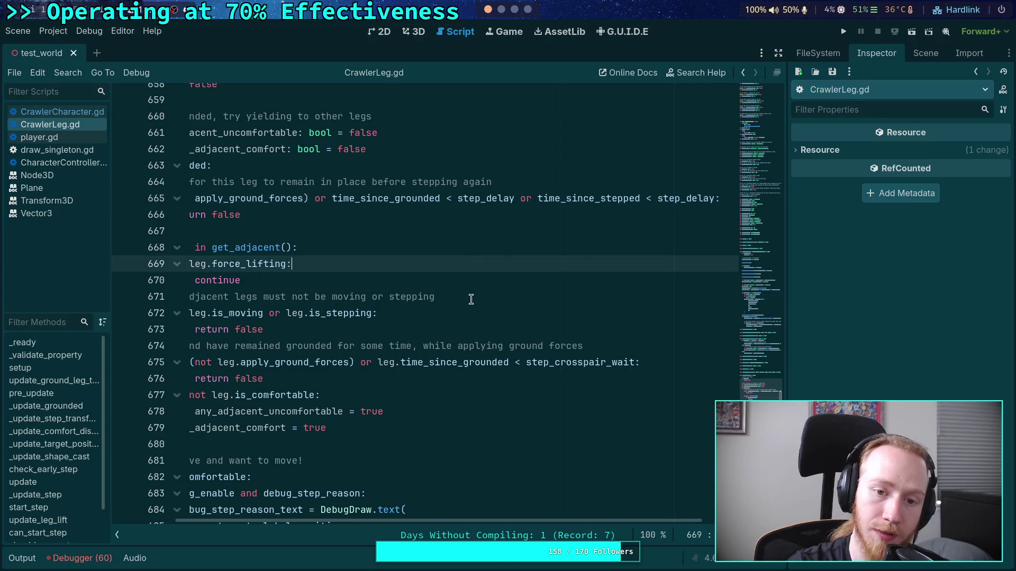
left_click_drag(542, 522, 478, 521)
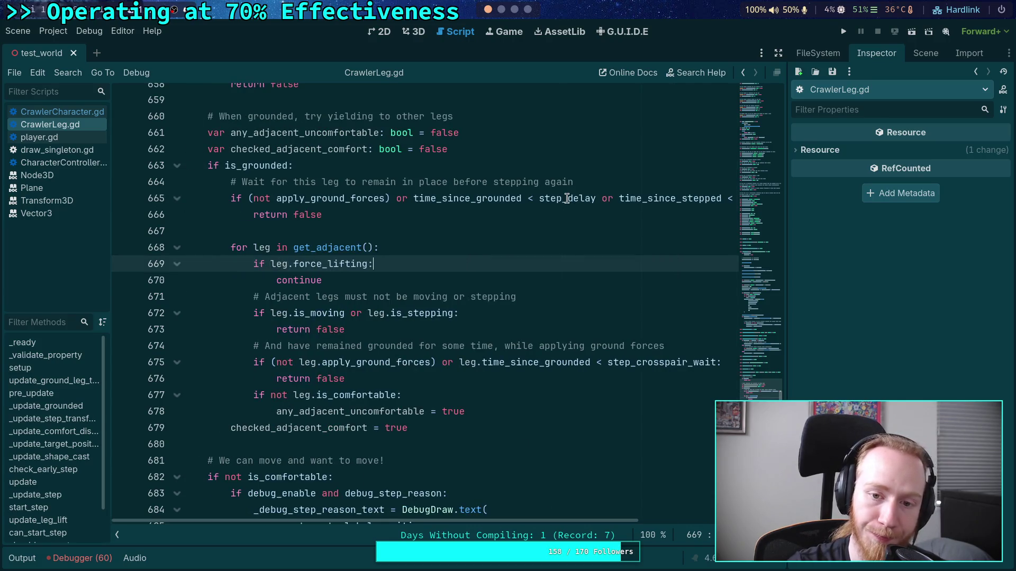
mouse_move(566, 199)
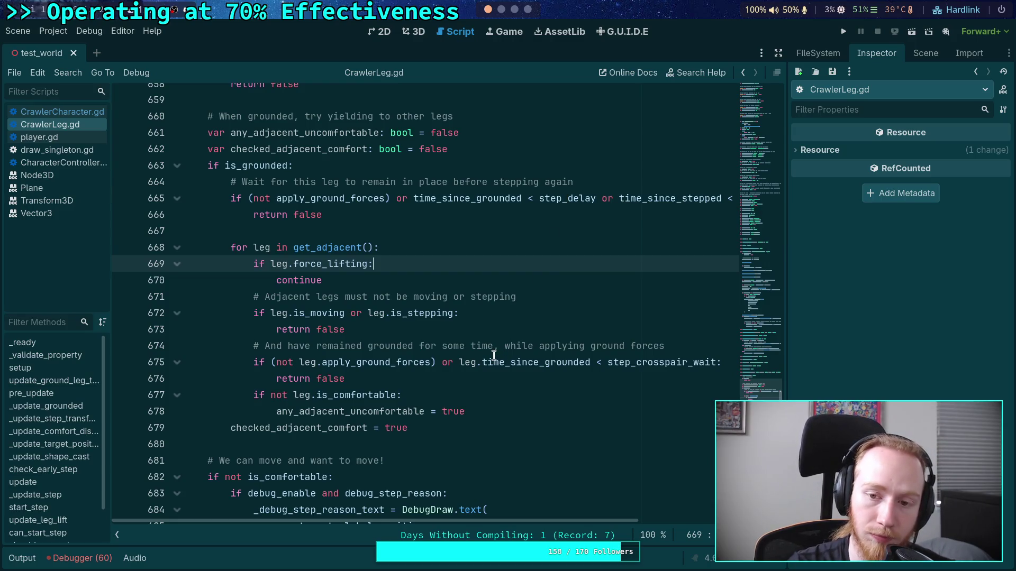
mouse_move(493, 355)
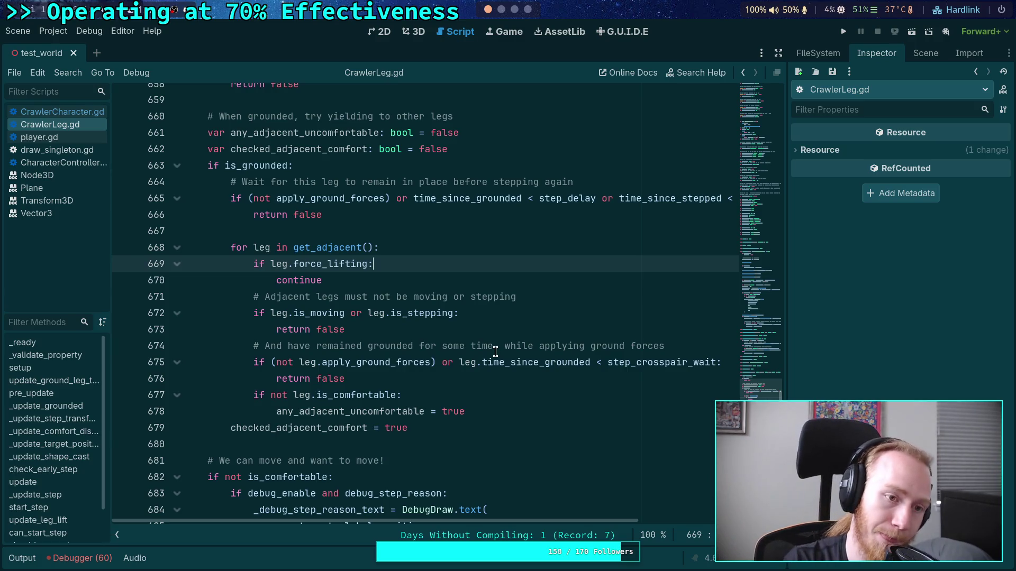
- Hide the script list to widen the code and place the caret in can_start_step
left_click(117, 535)
scroll(264, 373, "up", 3)
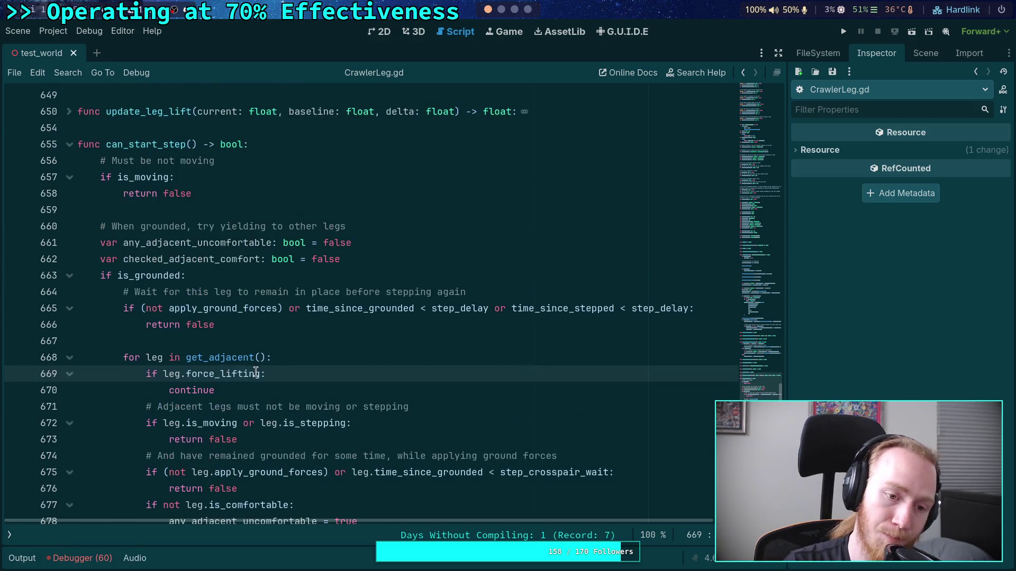
left_click(256, 339)
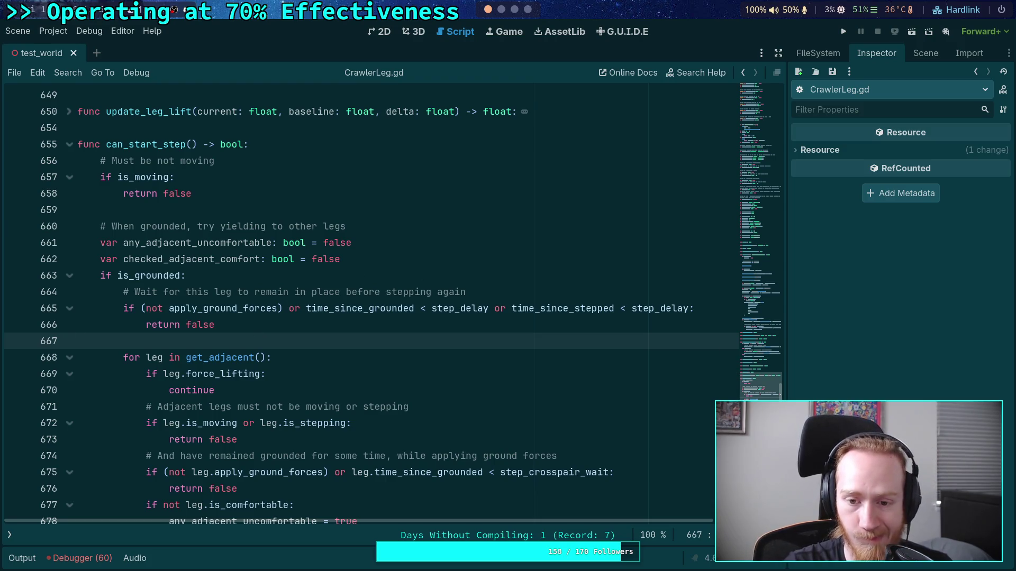
- Rename time_since_stepped to time_since_last_step in the line 665 step delay check
double_click(573, 309)
left_click(573, 309)
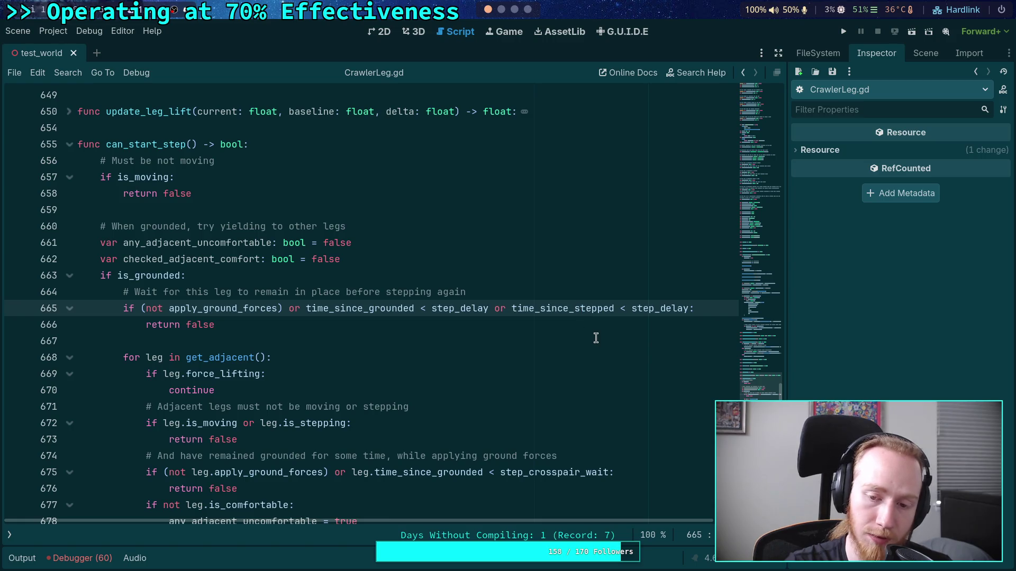
type("last_")
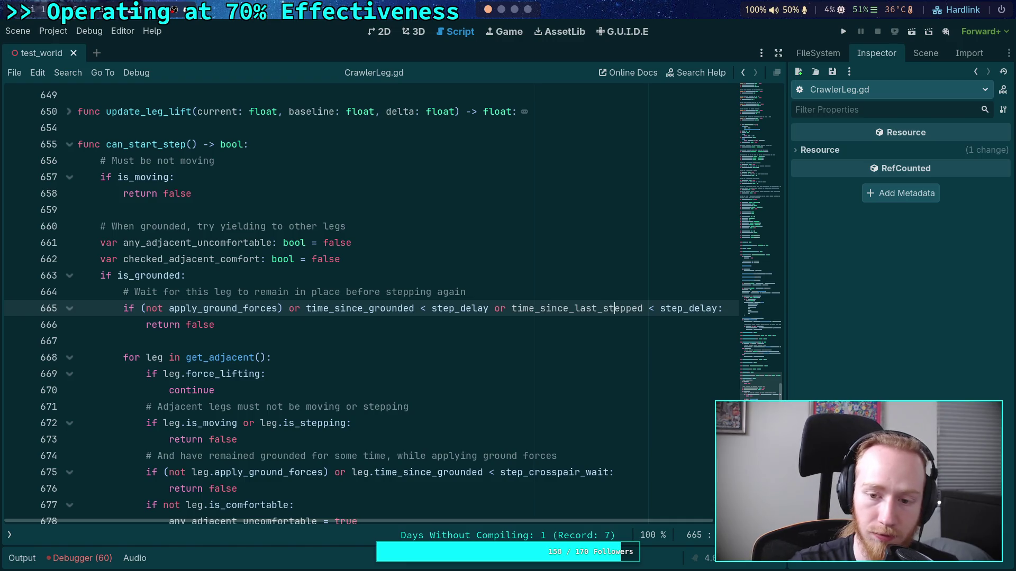
key("Delete")
key("Delete")
key("Delete")
type("ep")
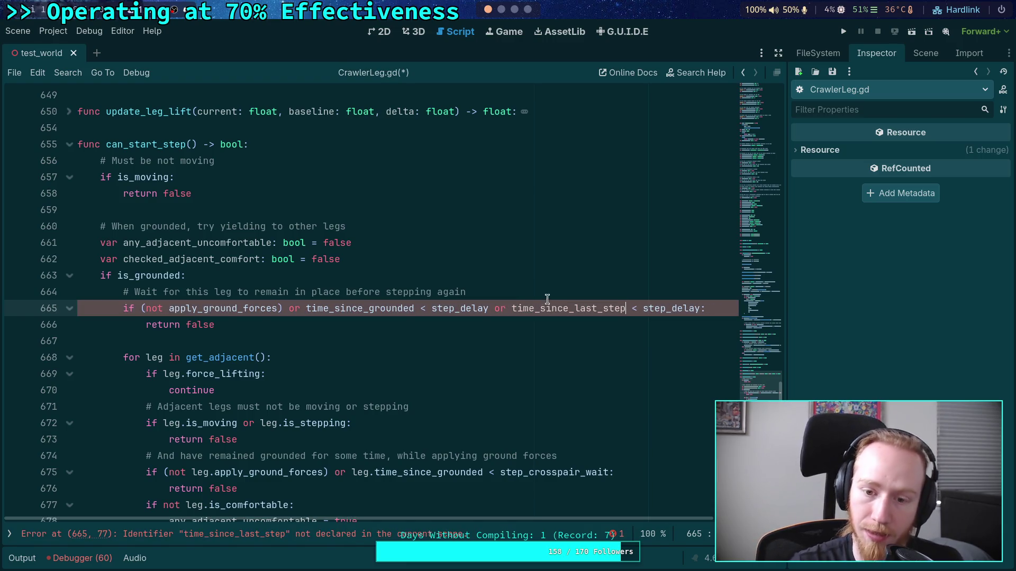
double_click(557, 308)
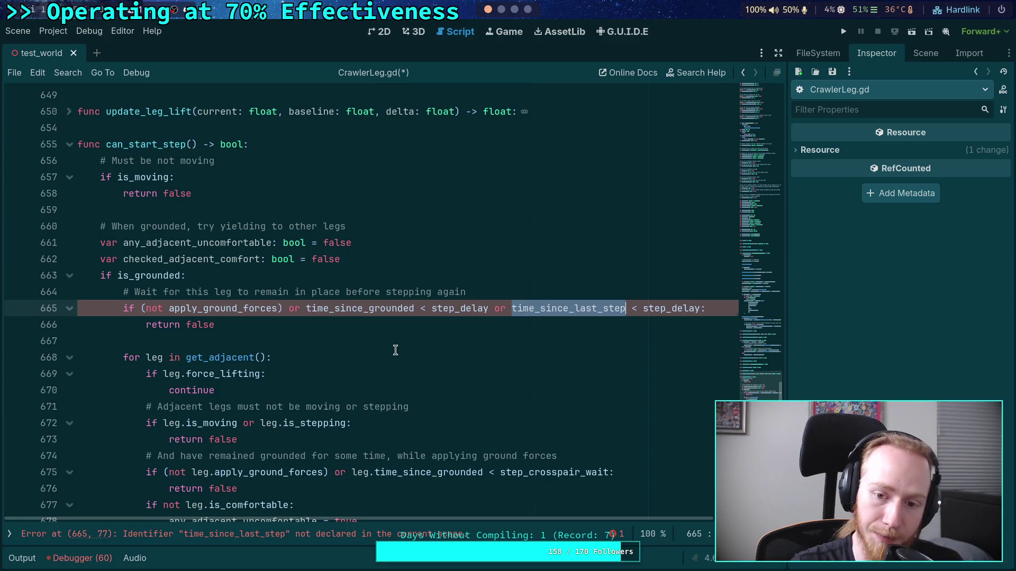
scroll(393, 349, "down", 3)
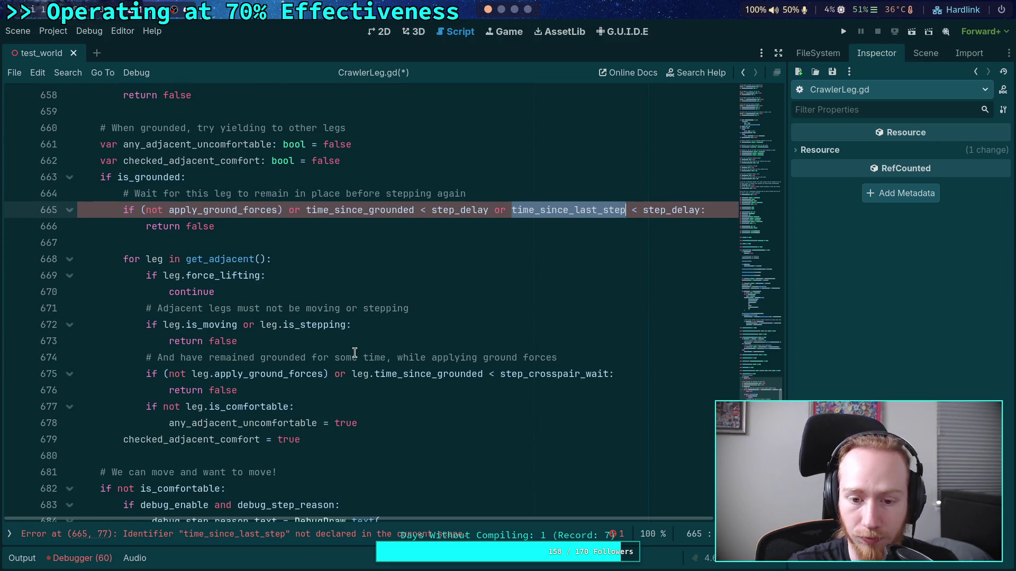
scroll(354, 352, "down", 16)
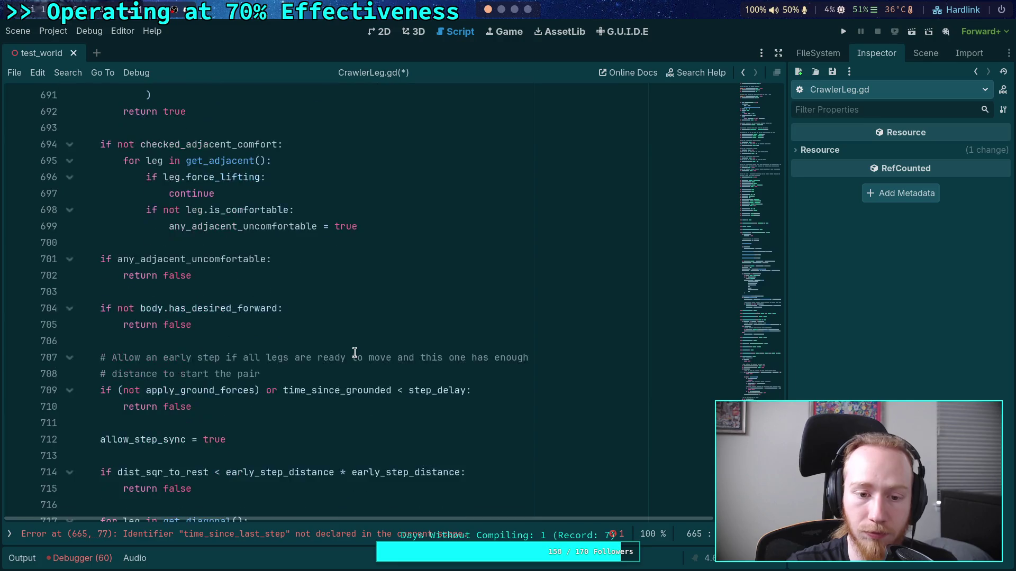
scroll(355, 353, "down", 4)
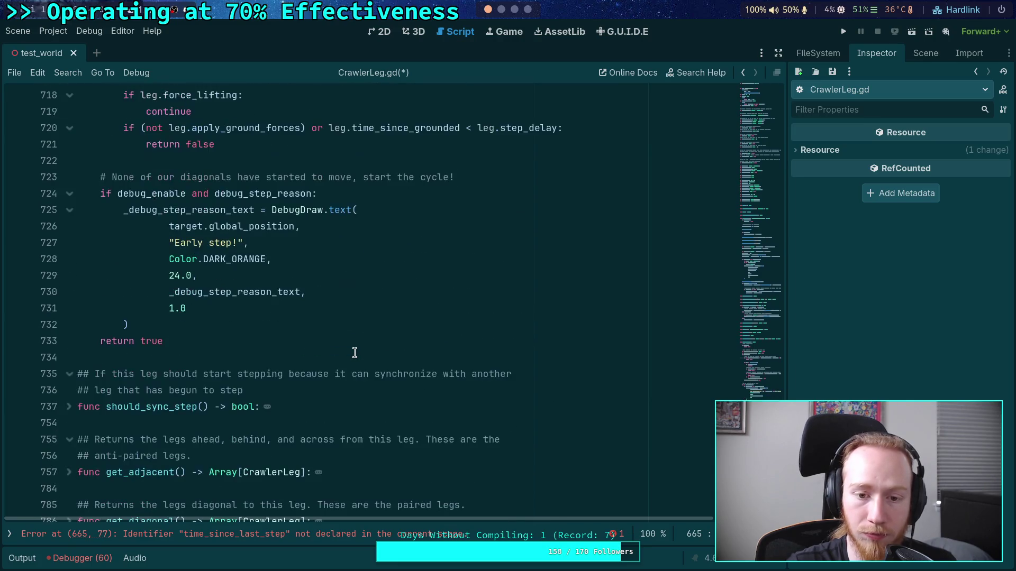
- Search for time_since_stepped, change line 742's use to time_since_start_step, and step through remaining matches
key("ctrl+f")
type("time_")
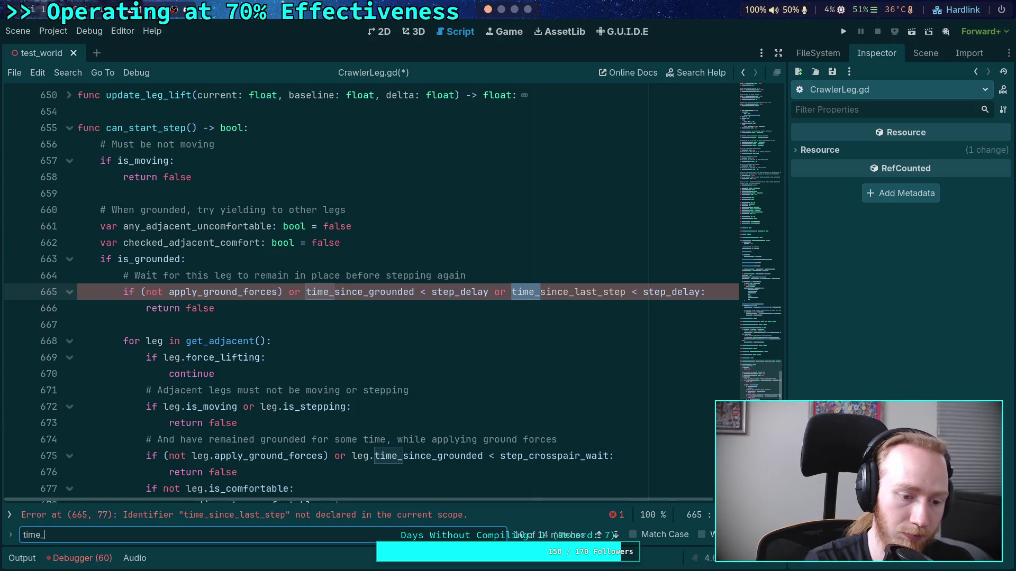
type("since_st")
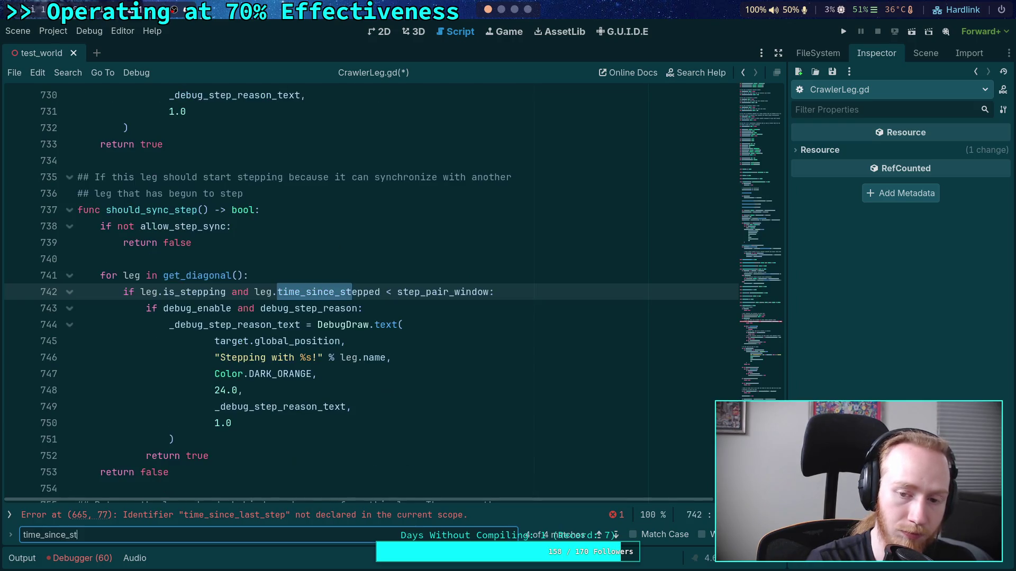
type("epped")
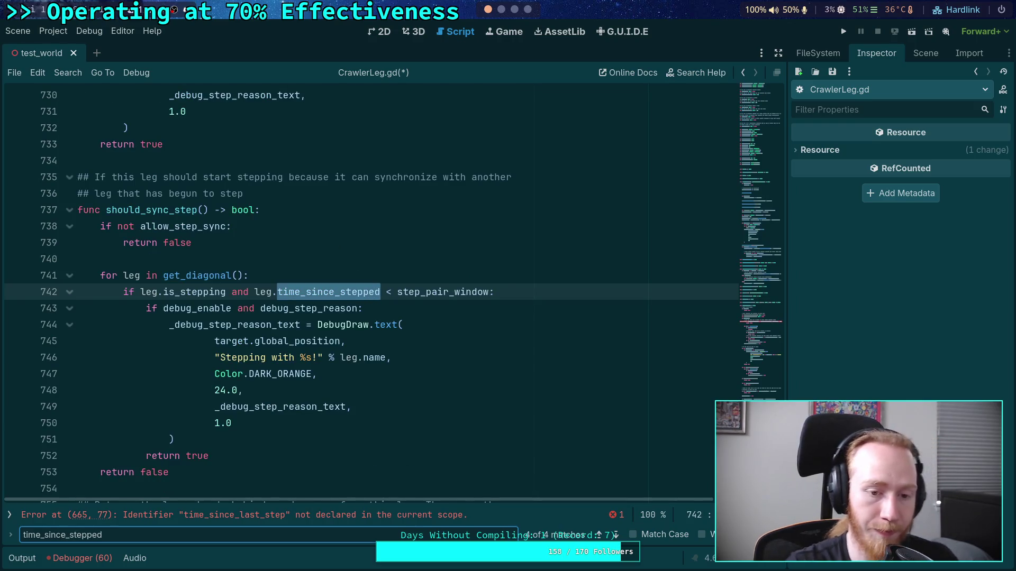
left_click(341, 292)
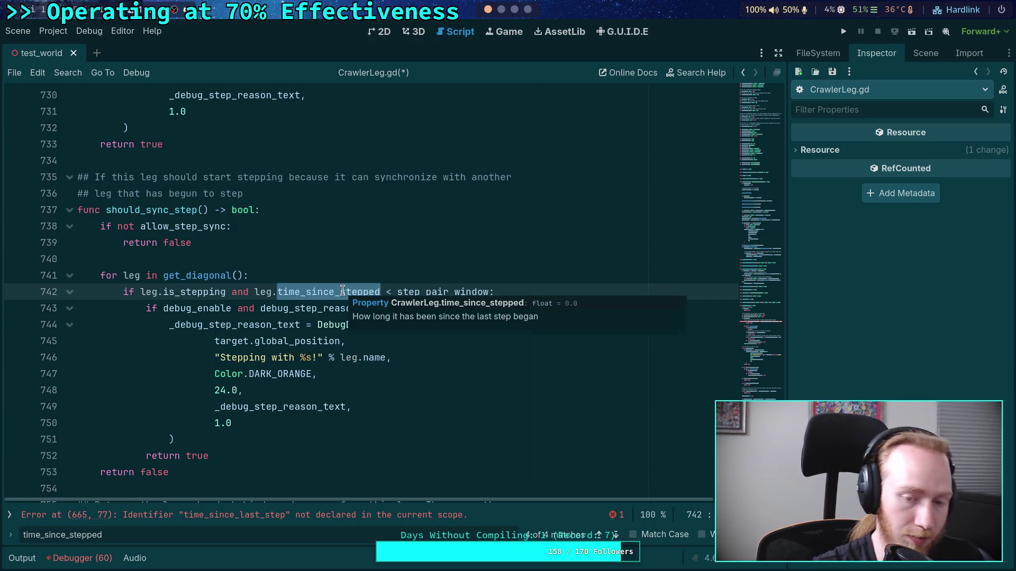
type("start__st")
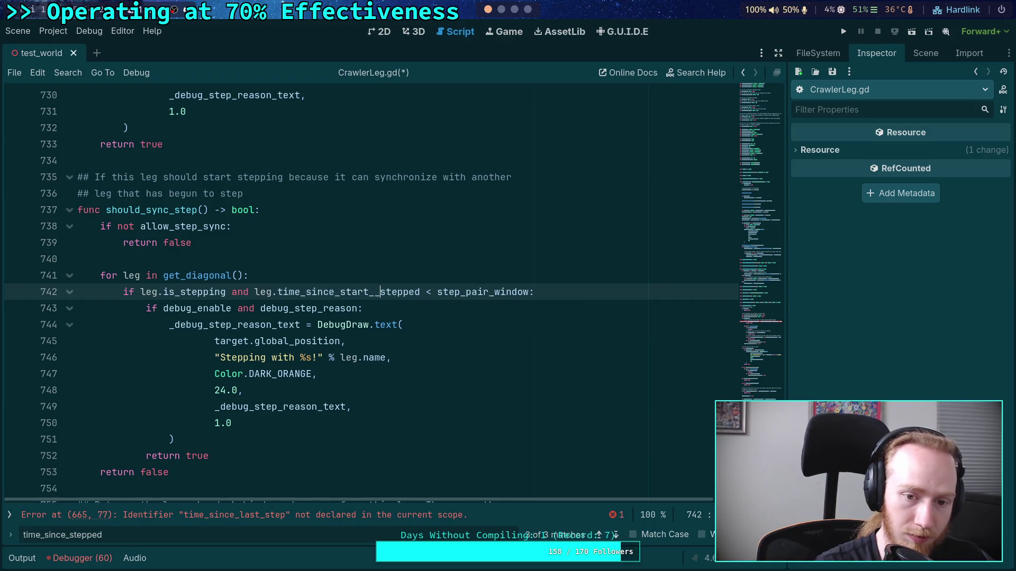
key("ctrl+Delete")
type("ep")
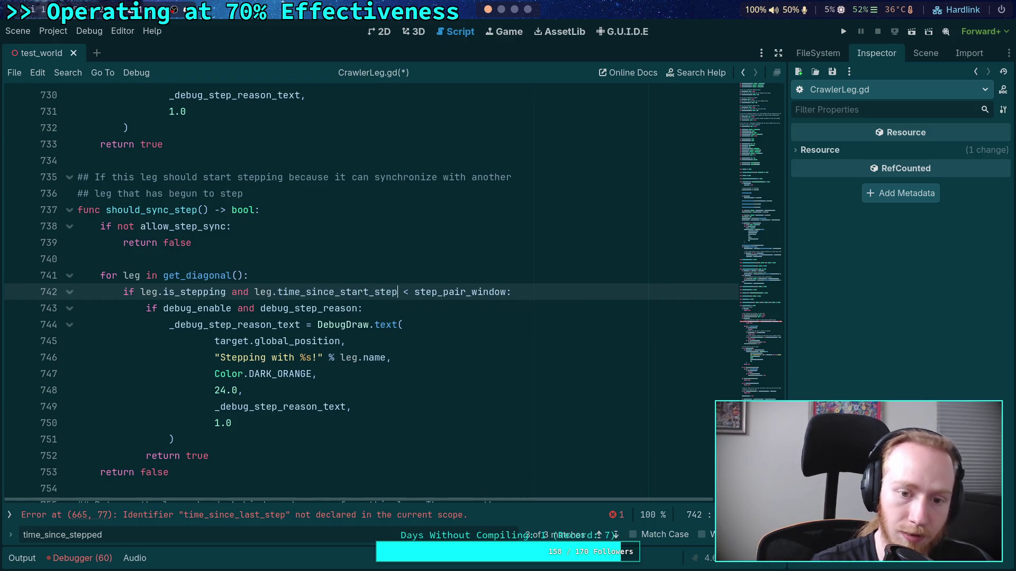
left_click(618, 534)
left_click(617, 535)
left_click(617, 535)
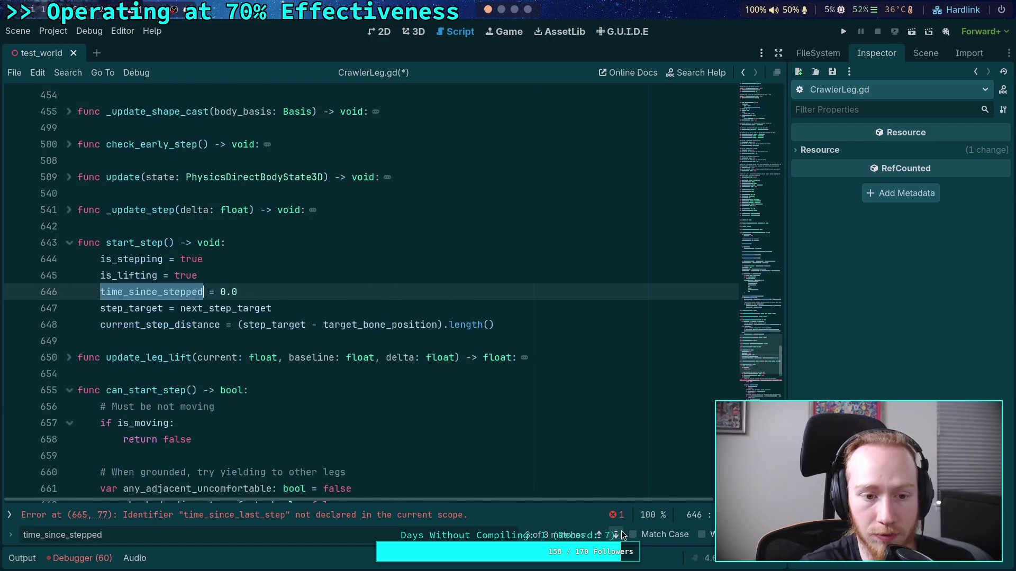
- Rename the line 155 declaration to time_since_start_stepped and duplicate it as time_since_last_stepped
left_click(622, 533)
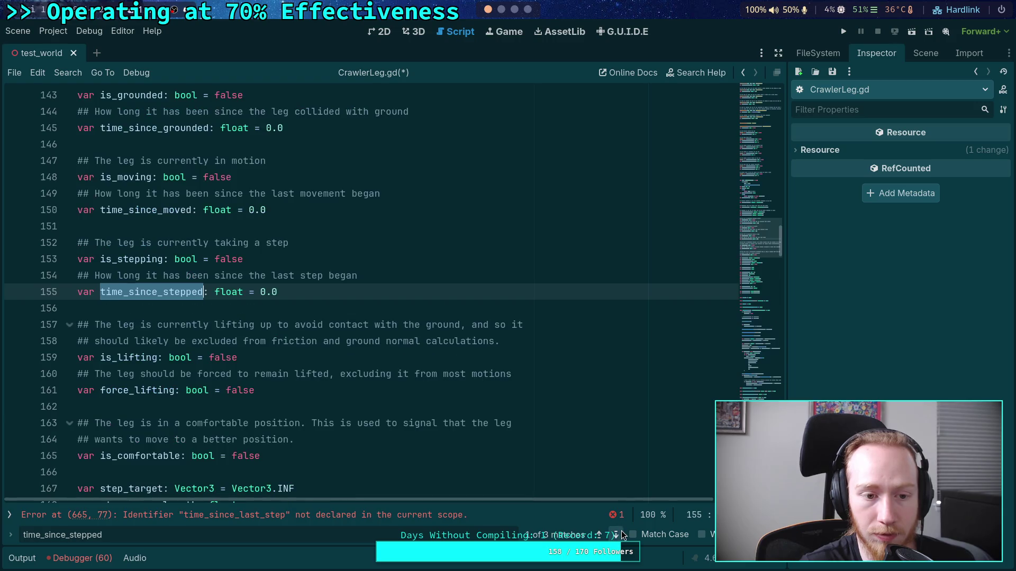
left_click(164, 292)
type("start_")
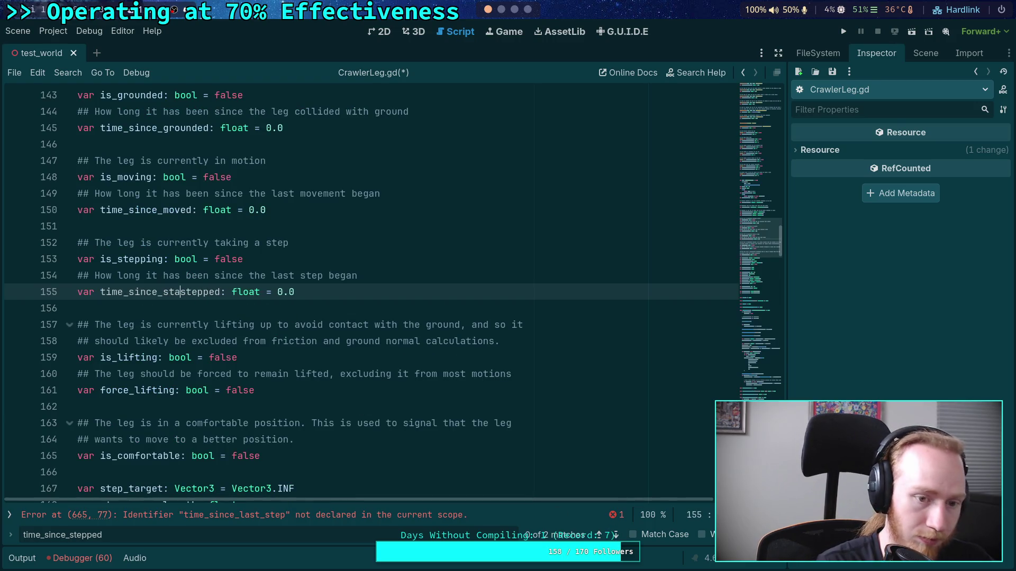
key("ctrl+shift+d")
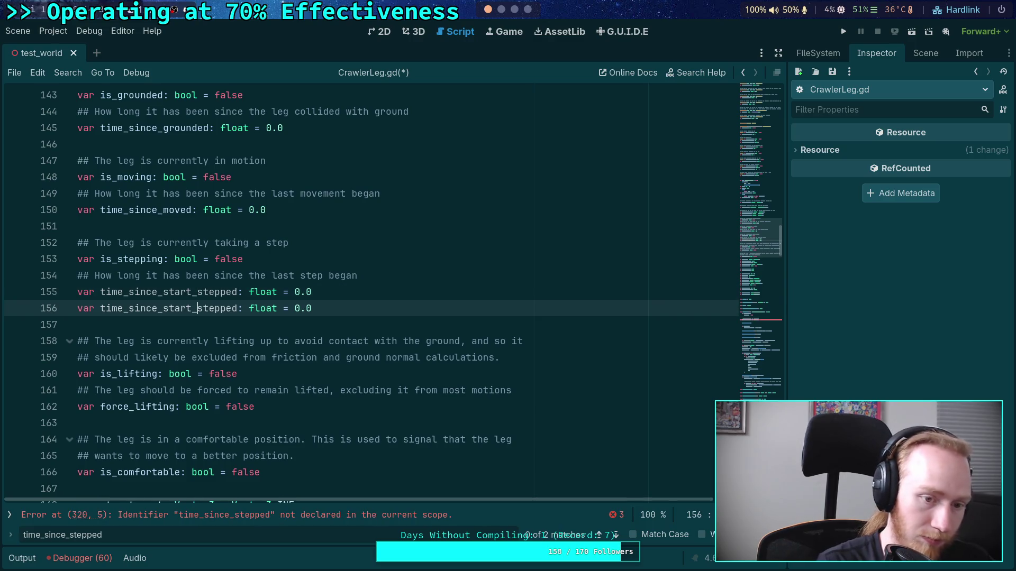
key("Left")
key("shift+Left")
key("shift+Left")
key("shift+Left")
type("lest")
key("Right")
key("Right")
key("Right")
key("BackSpace")
key("BackSpace")
type("as")
- Trim both declarations to time_since_start_step and time_since_last_step
key("Up")
key("Right")
key("Right")
key("Delete")
key("Delete")
key("Delete")
key("Down")
key("Left")
key("Delete")
key("Delete")
key("Delete")
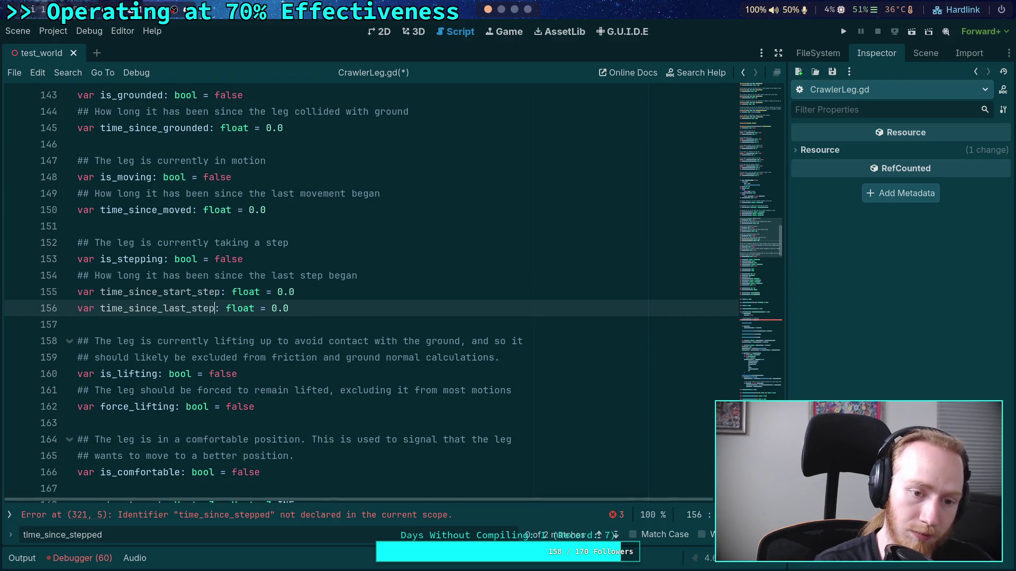
- Add the comment '## How long it has been since the last step ended' above time_since_last_step
left_click(403, 289)
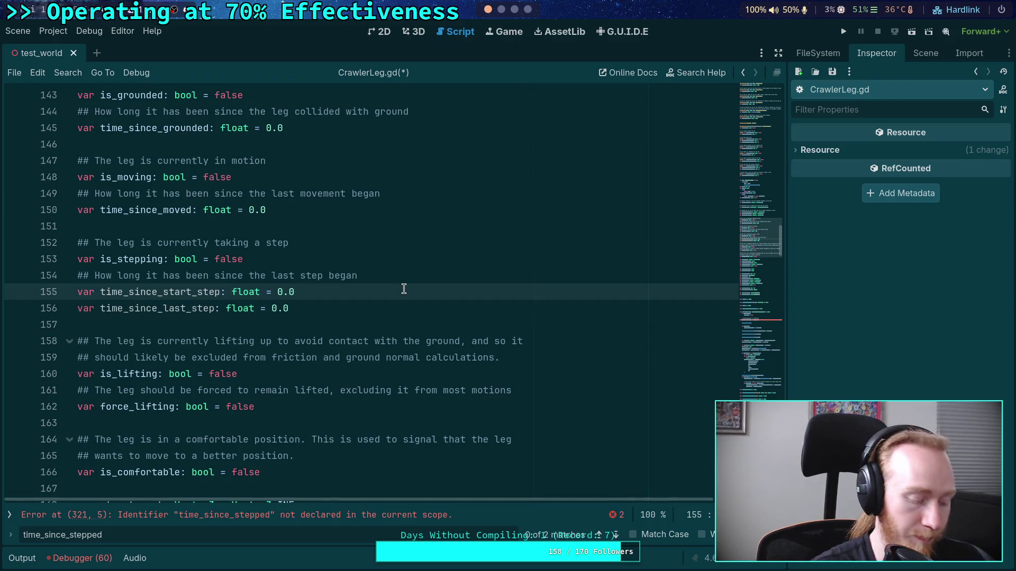
key("Return")
type("## How long it has been since the last step ended")
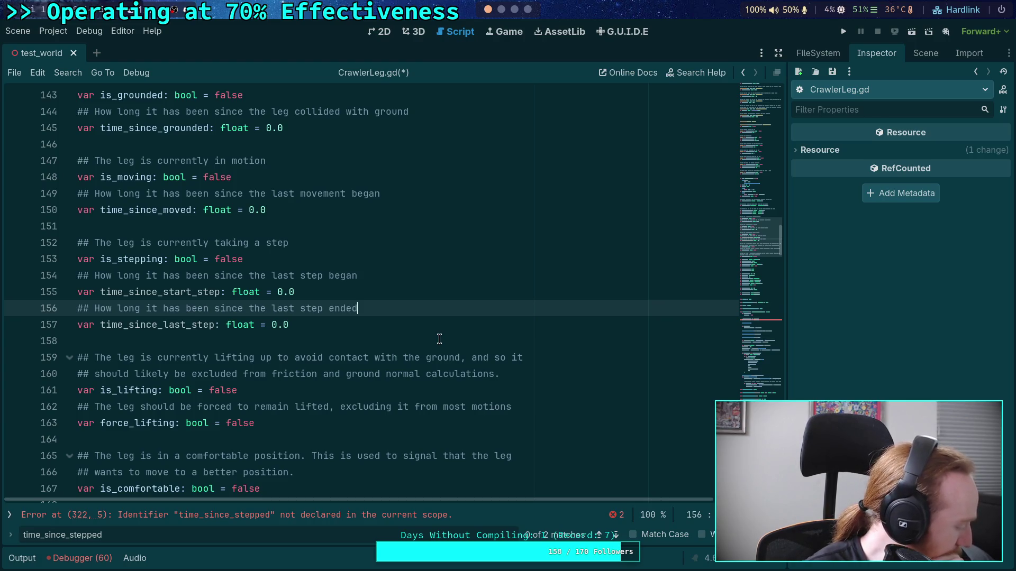
left_click(412, 342)
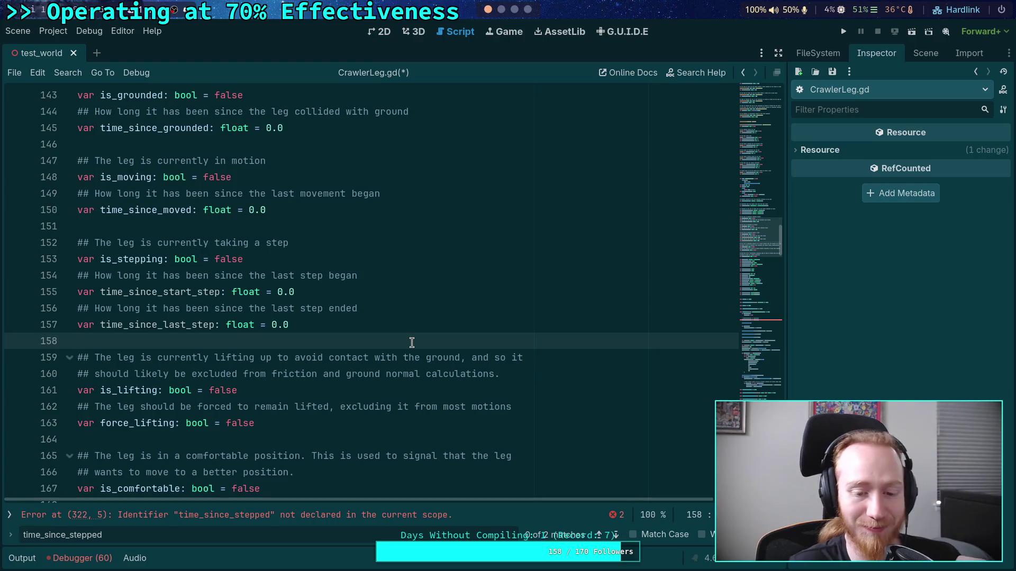